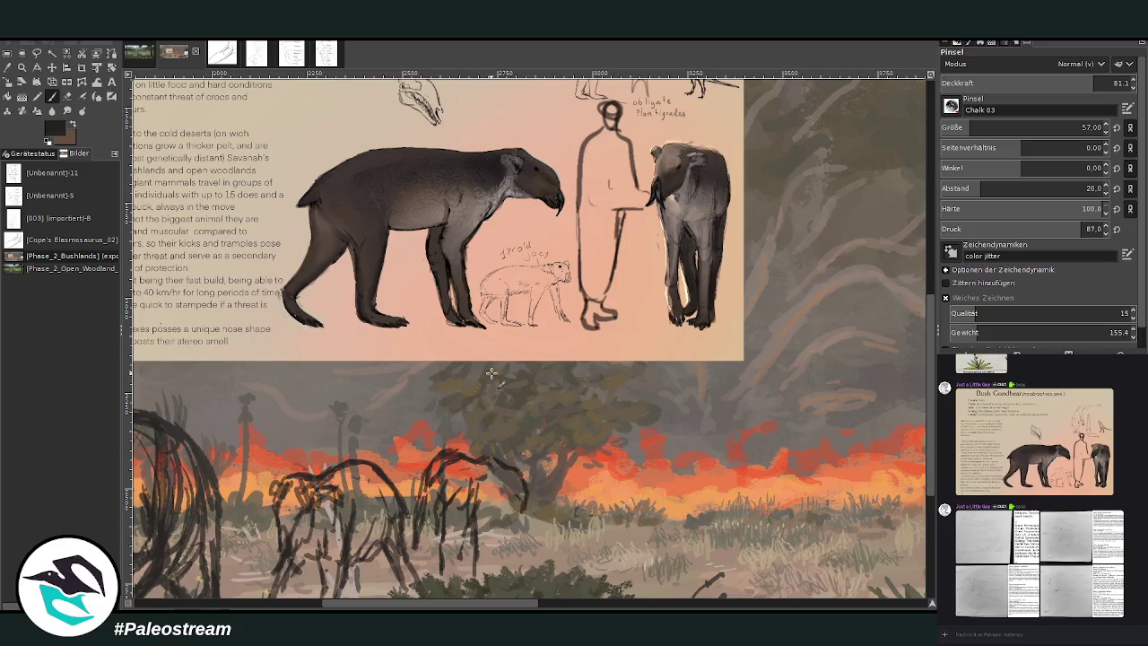
Step: Add extra dark Chalk 03 strokes to the herd animals' heads, fronts and legs
left_click_drag(518, 491, 485, 482)
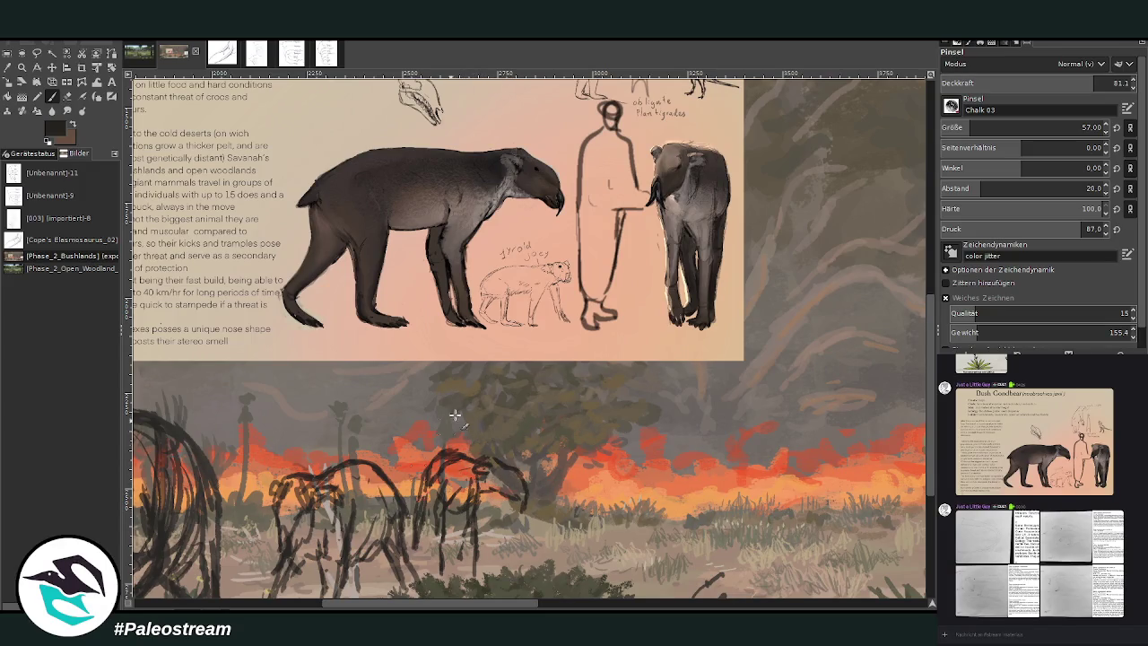
mouse_move(456, 536)
left_mouse_down()
mouse_move(445, 480)
mouse_move(443, 563)
mouse_move(471, 572)
mouse_move(462, 502)
left_mouse_up()
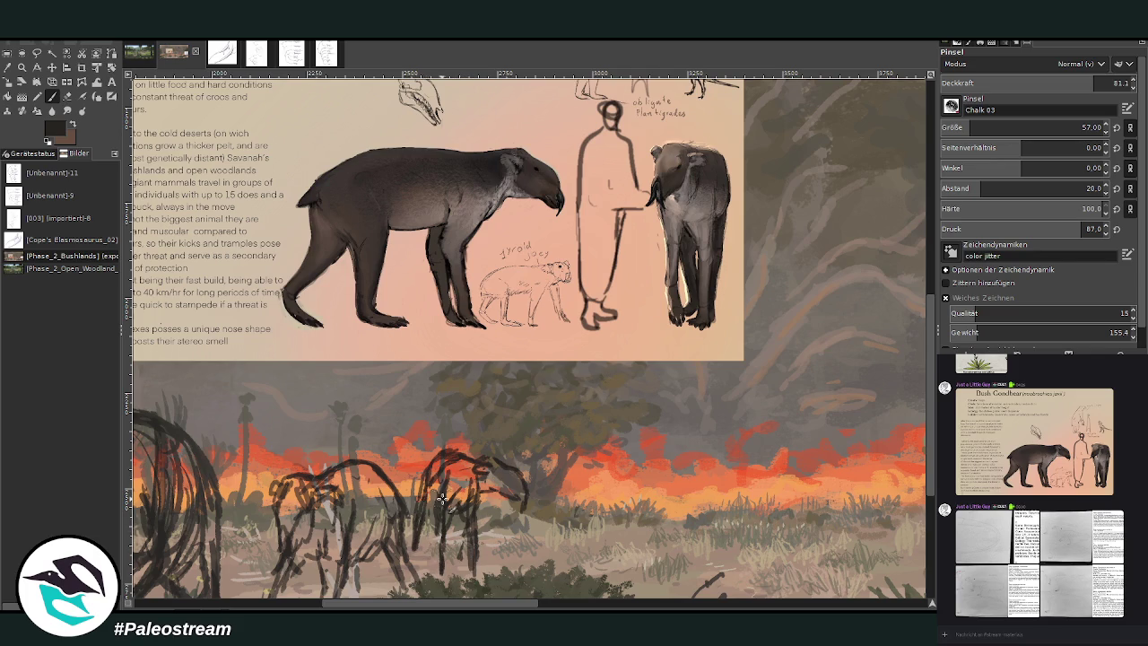
left_click_drag(470, 464, 417, 524)
left_click_drag(443, 604, 385, 603)
Step: Draw the left gondbear's front outline in dark chalk, extending it down to the ground
scroll(900, 340, "down", 2)
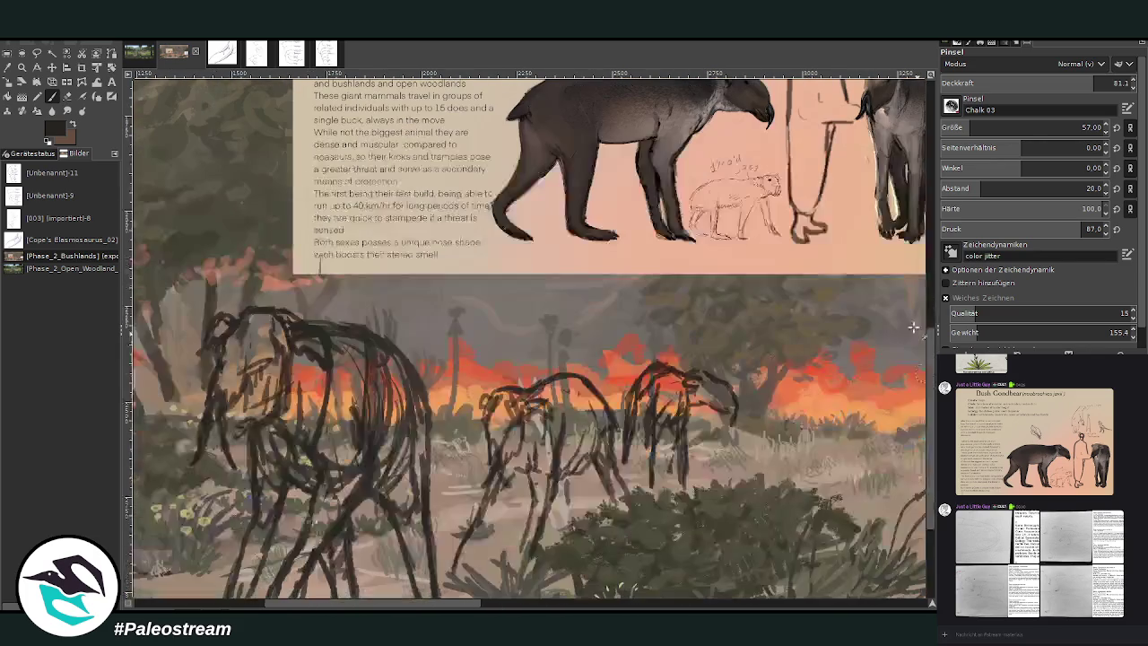
left_click_drag(416, 373, 450, 448)
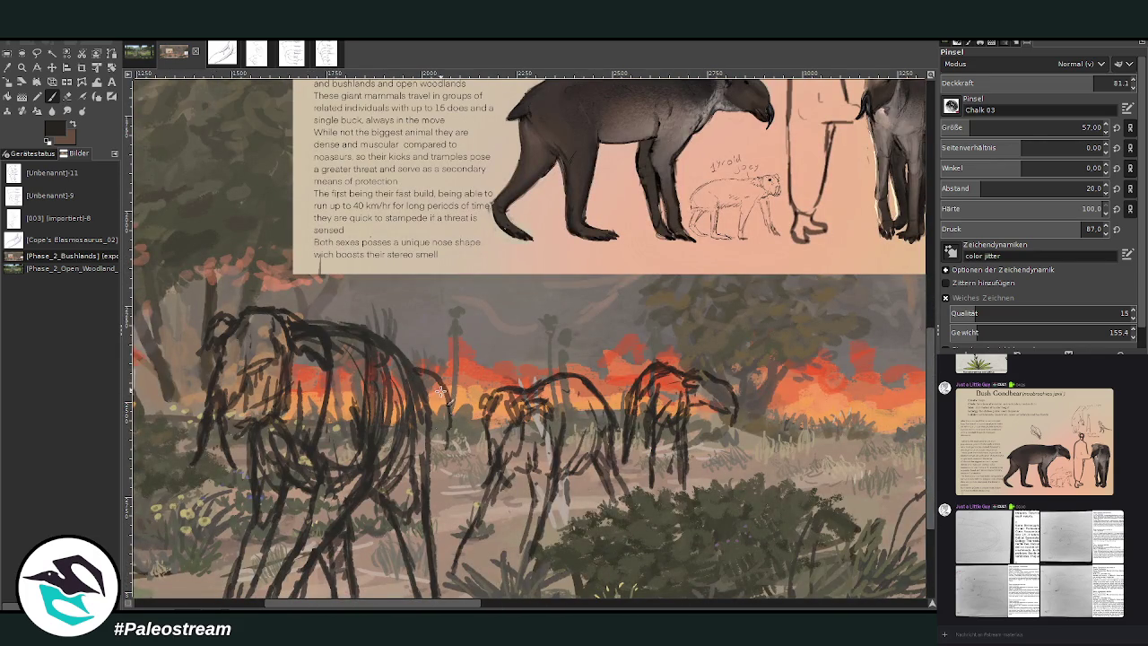
left_click_drag(408, 357, 455, 500)
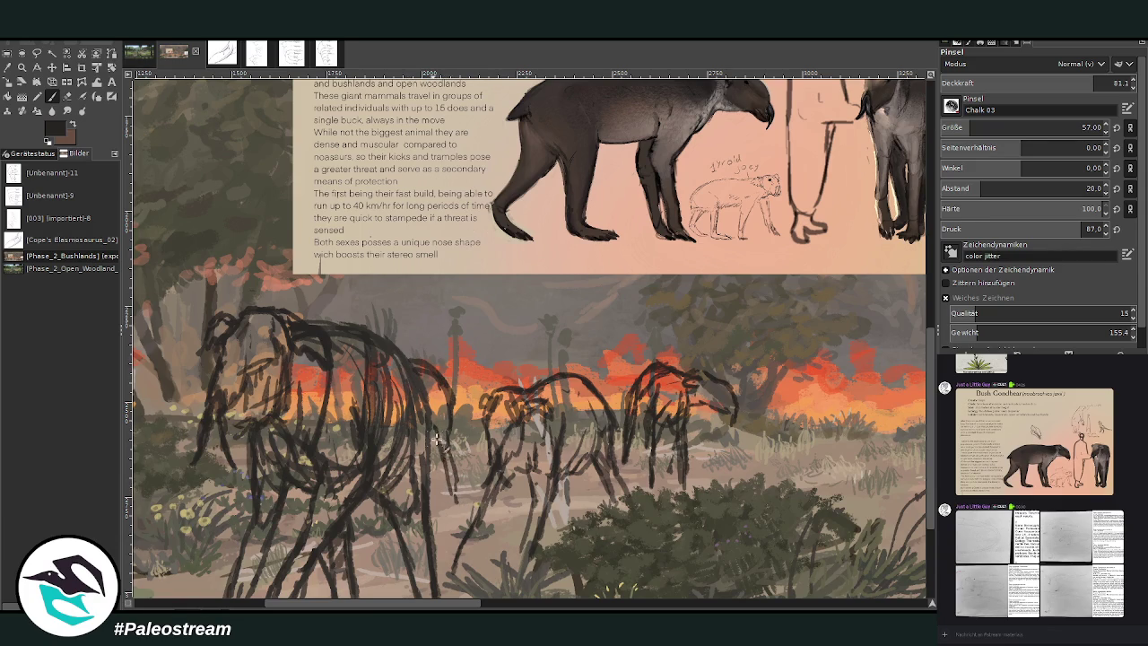
mouse_move(440, 423)
left_mouse_down()
mouse_move(454, 493)
mouse_move(429, 381)
left_mouse_up()
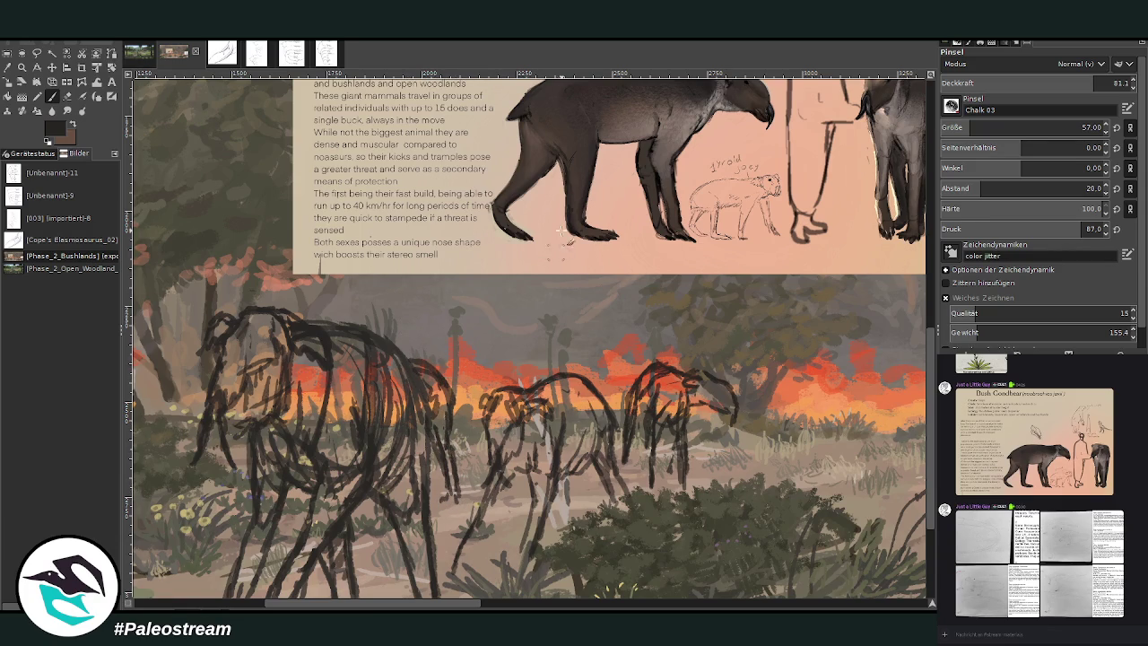
Step: Sketch the middle gondbear's body and leg lines
left_click_drag(520, 437, 529, 421)
mouse_move(491, 514)
left_mouse_down()
mouse_move(470, 542)
mouse_move(475, 565)
mouse_move(529, 459)
left_mouse_up()
mouse_move(538, 501)
left_mouse_down()
mouse_move(524, 463)
mouse_move(579, 412)
mouse_move(611, 503)
mouse_move(561, 521)
left_mouse_up()
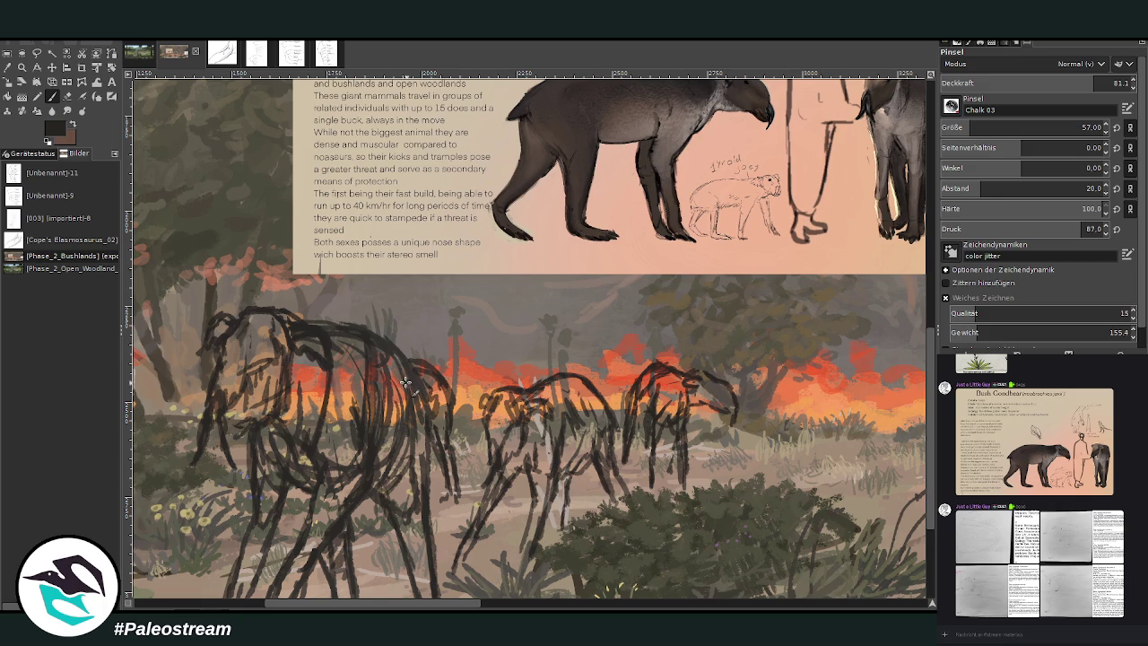
Step: Add leg, chest and belly lines to the left gondbear
left_click_drag(407, 459, 394, 516)
left_click_drag(319, 423, 327, 377)
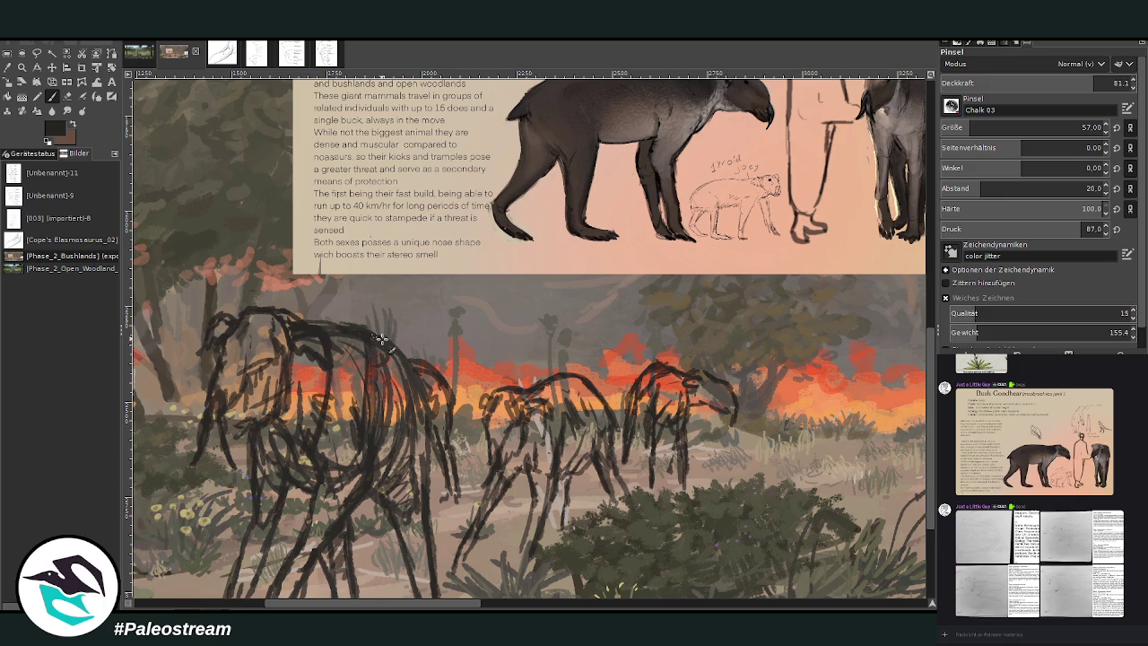
left_click_drag(429, 431, 423, 491)
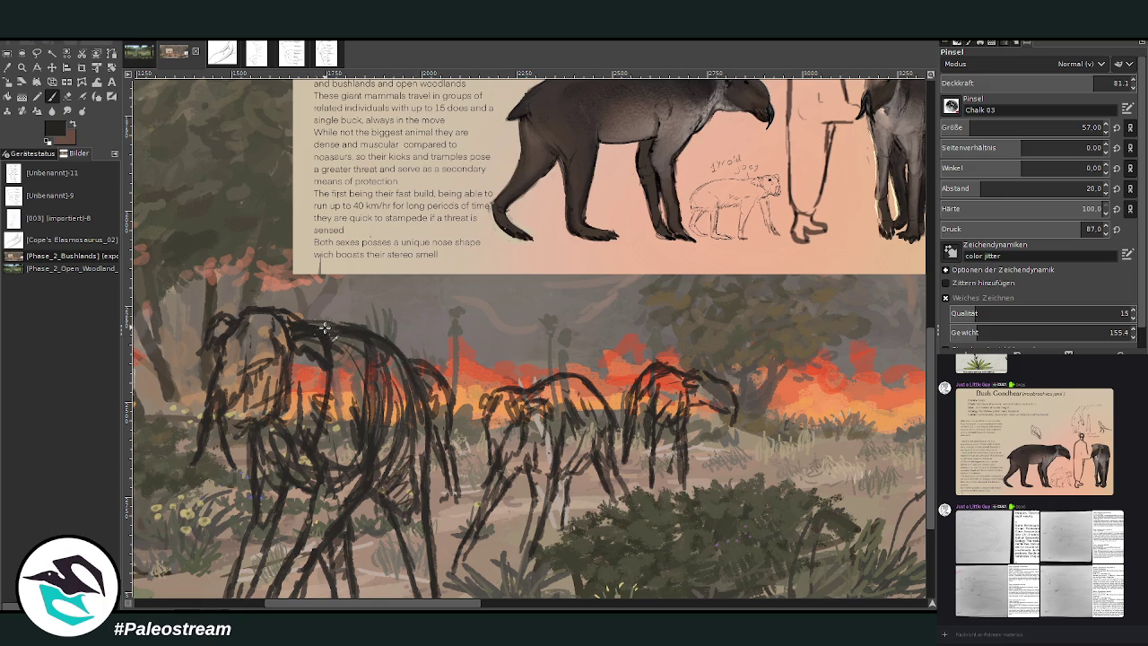
mouse_move(404, 412)
left_mouse_down()
mouse_move(388, 488)
mouse_move(416, 550)
left_mouse_up()
left_click_drag(544, 505, 518, 563)
scroll(518, 556, "right", 5)
scroll(474, 182, "right", 1)
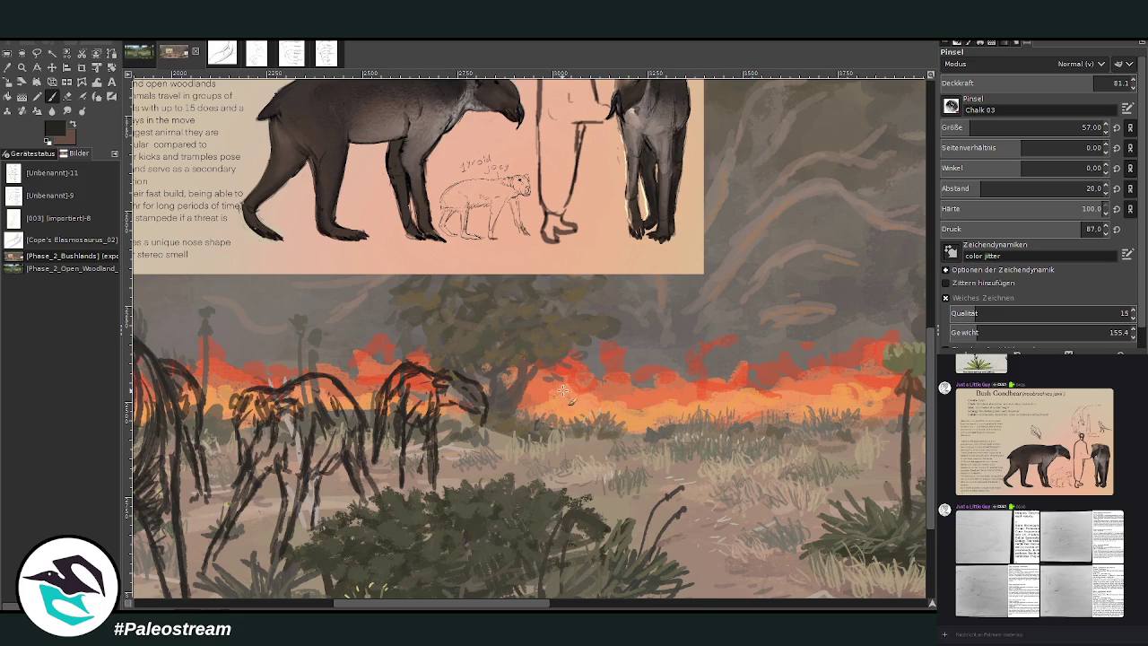
Step: Start a new small gondbear right of the herd with a head outline and legs
mouse_move(563, 391)
left_mouse_down()
mouse_move(578, 417)
mouse_move(548, 406)
mouse_move(588, 410)
mouse_move(548, 396)
mouse_move(585, 409)
mouse_move(576, 440)
left_mouse_up()
scroll(935, 436, "up", 2)
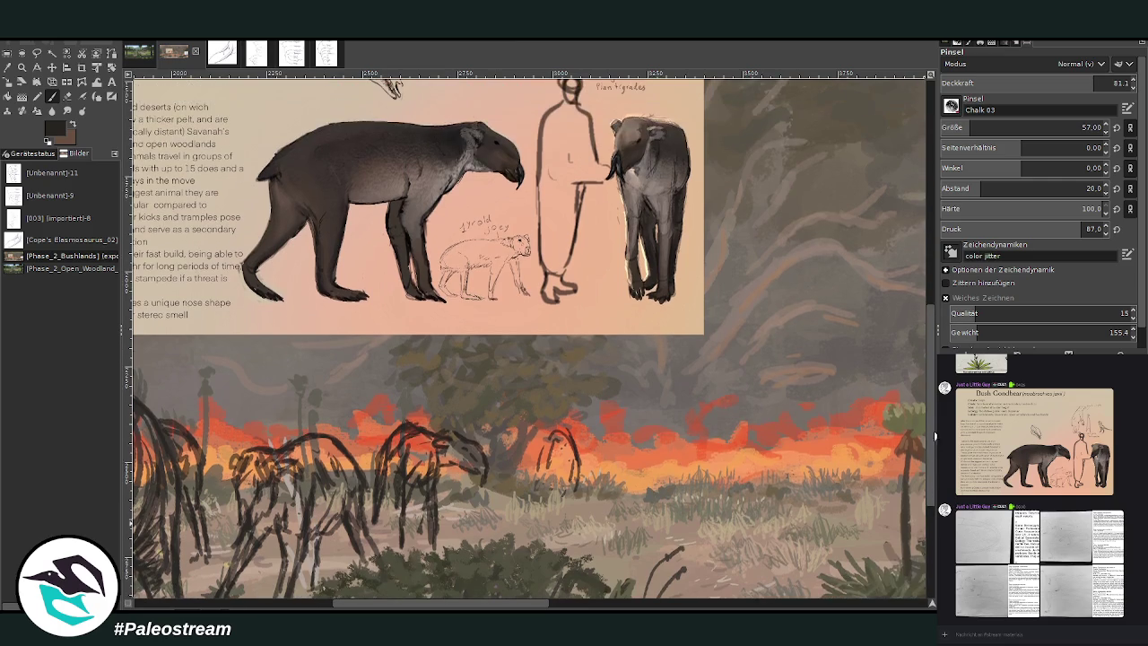
left_click_drag(538, 482, 565, 538)
left_click_drag(574, 480, 563, 520)
left_click_drag(574, 451, 572, 511)
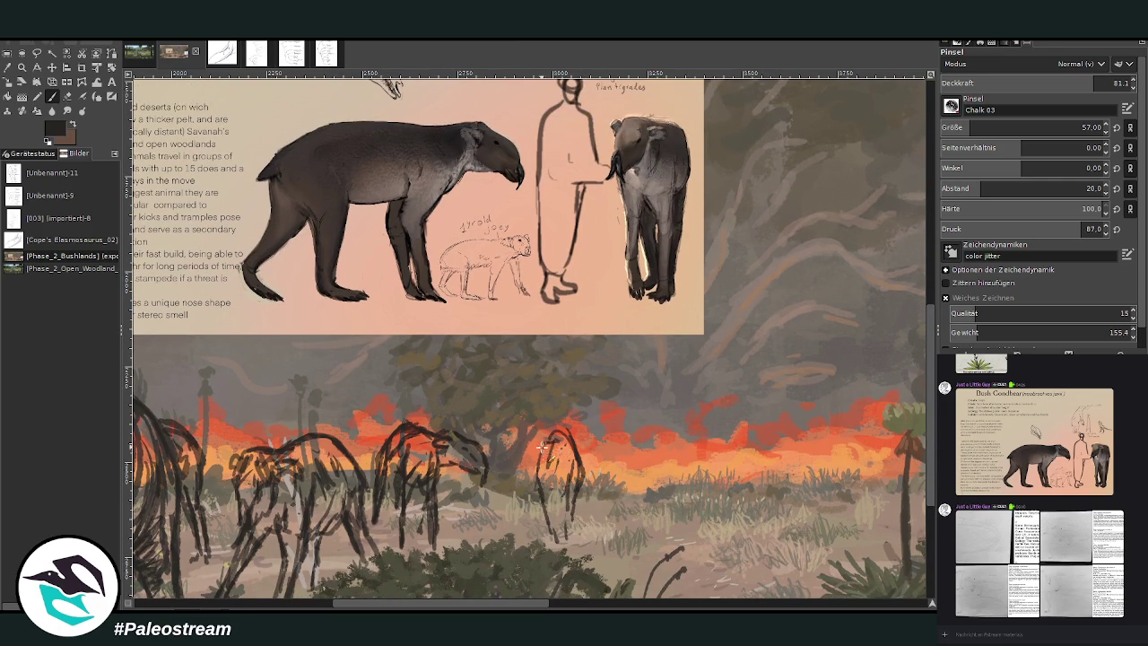
left_click_drag(553, 465, 542, 460)
left_click_drag(547, 448, 539, 463)
Step: Fix the new gondbear's lines with the Eraser, then darken its right side and head
left_click(68, 96)
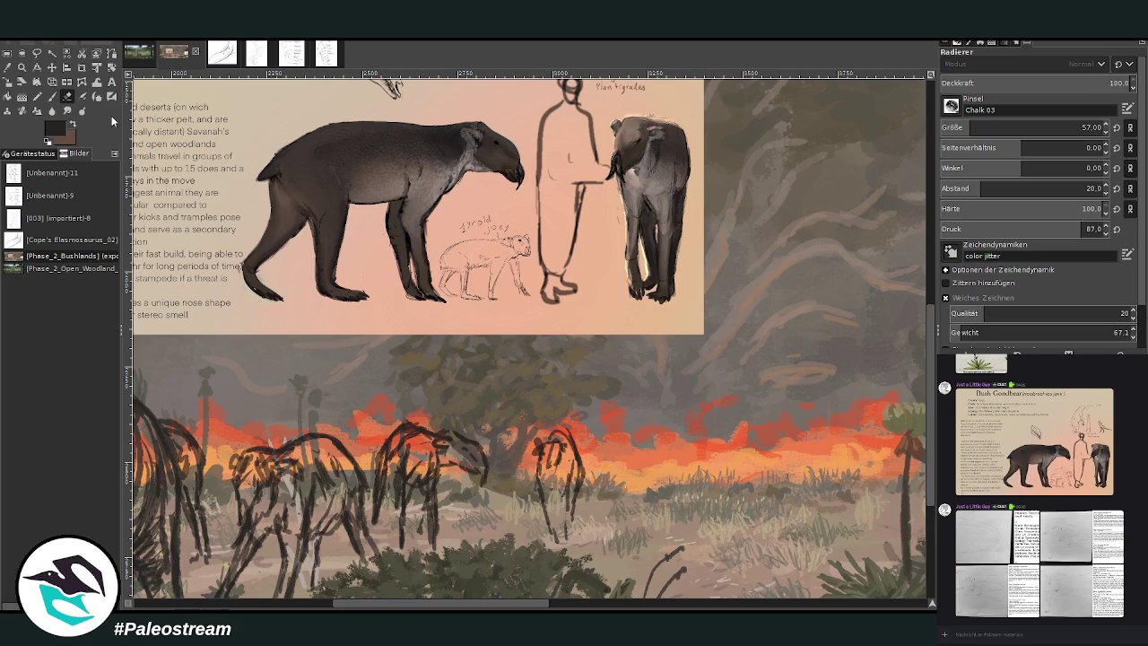
left_click(51, 96)
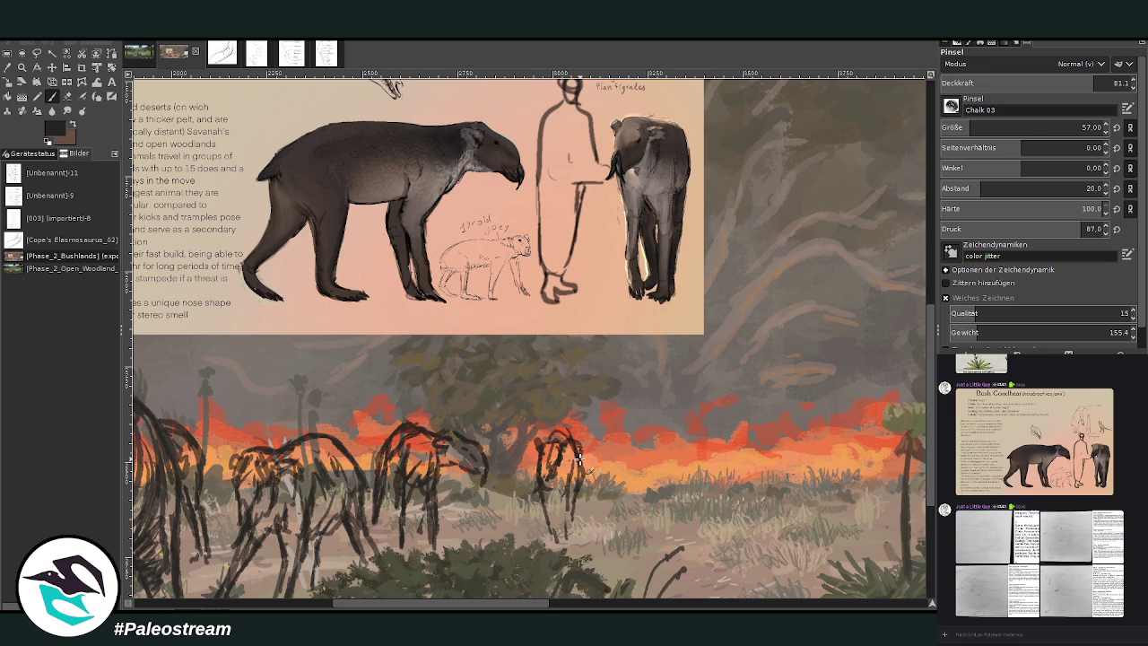
left_click_drag(574, 440, 578, 491)
left_click(67, 96)
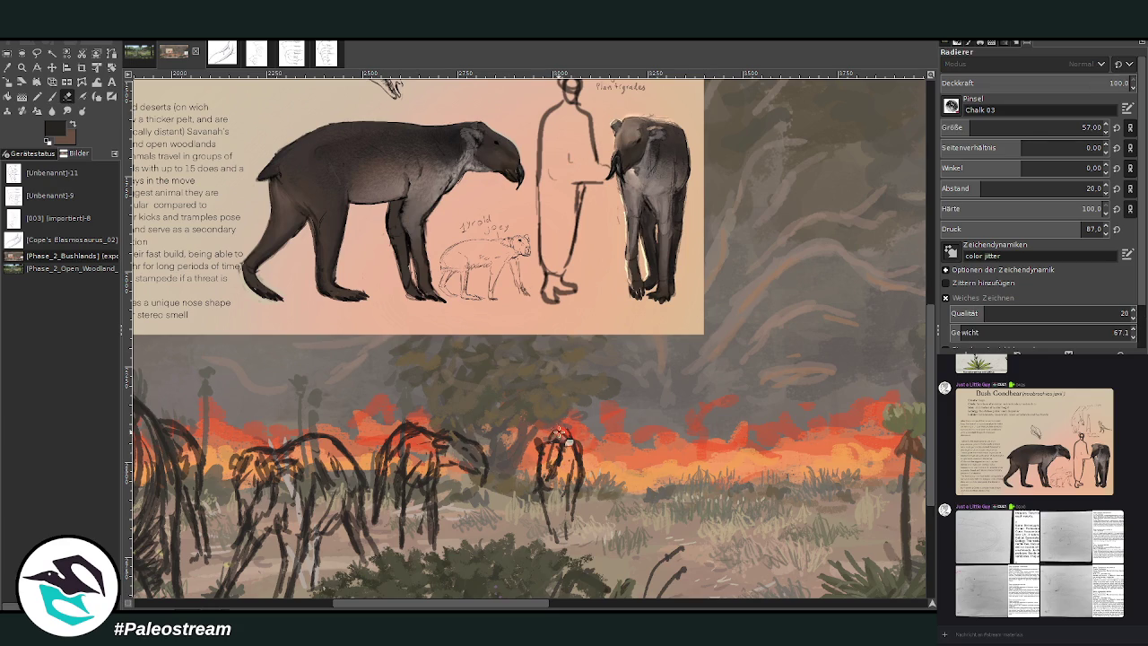
left_click(52, 96)
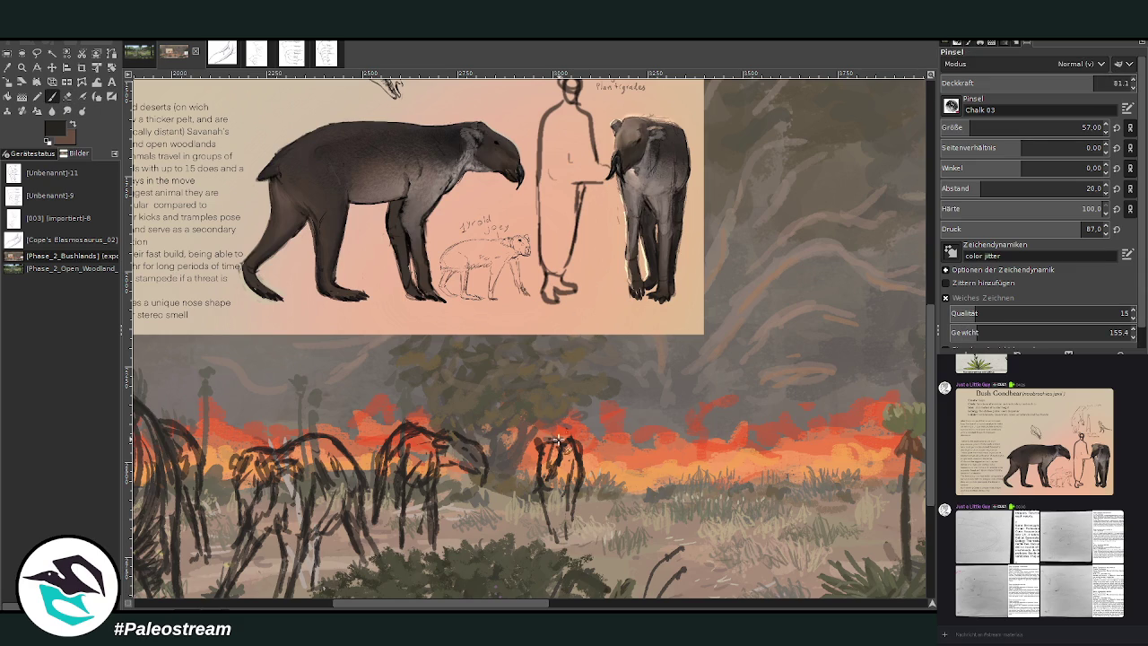
mouse_move(554, 457)
left_mouse_down()
mouse_move(573, 538)
mouse_move(543, 515)
mouse_move(565, 513)
left_mouse_up()
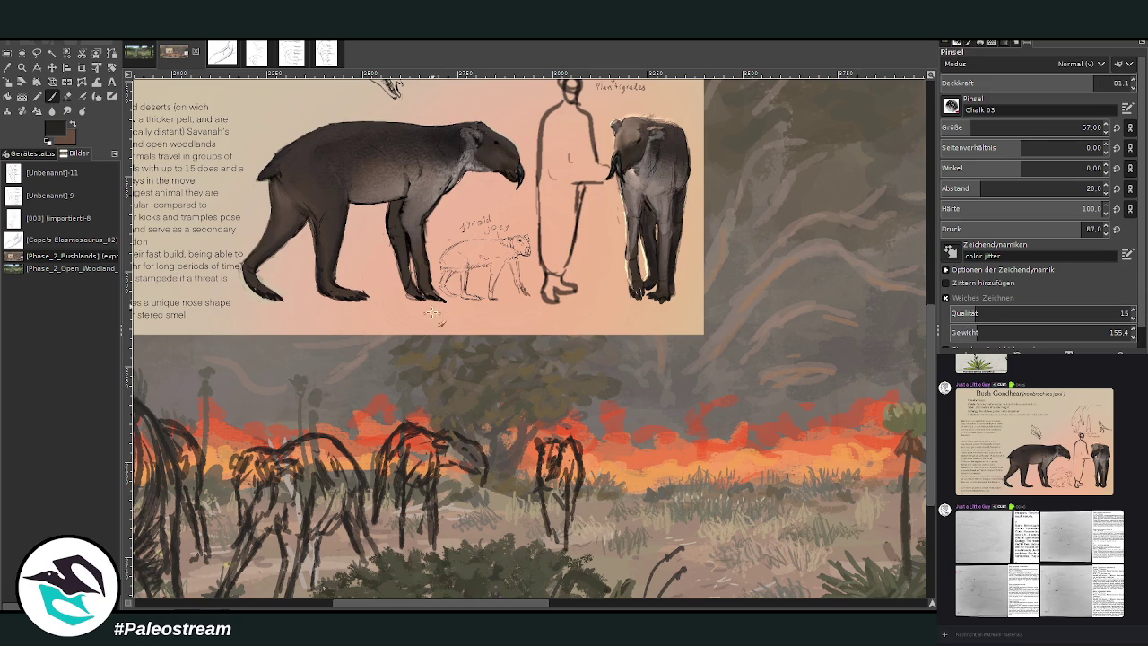
left_click_drag(431, 604, 432, 593)
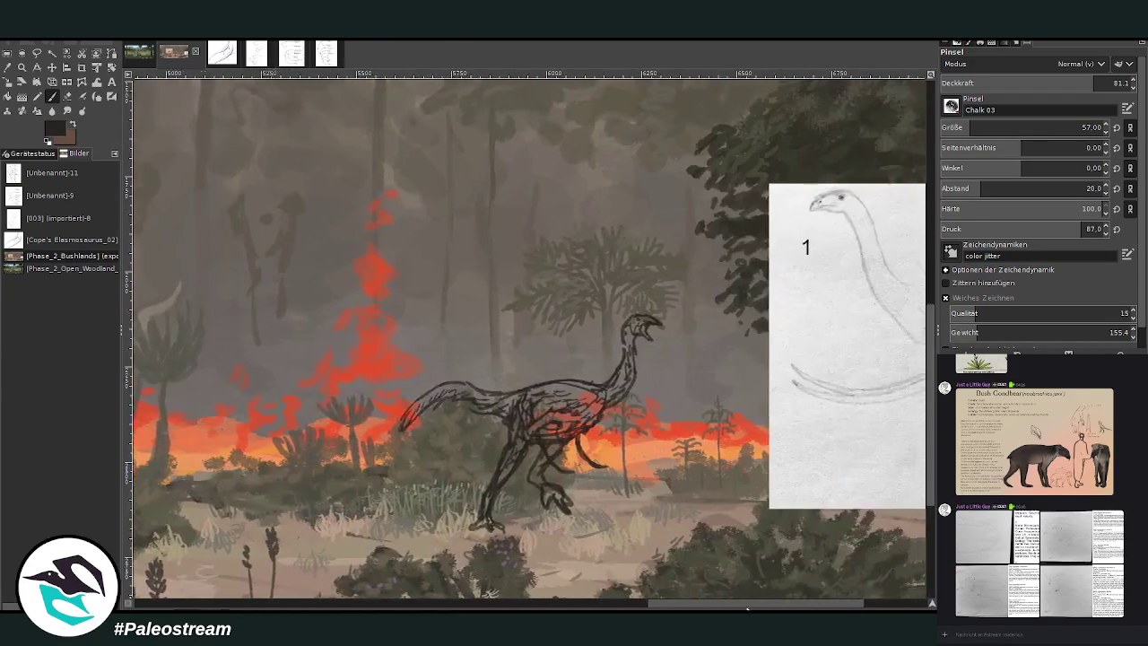
Step: Fit the image to the window, then zoom back in on the herd and reference card
key("shift+ctrl+j")
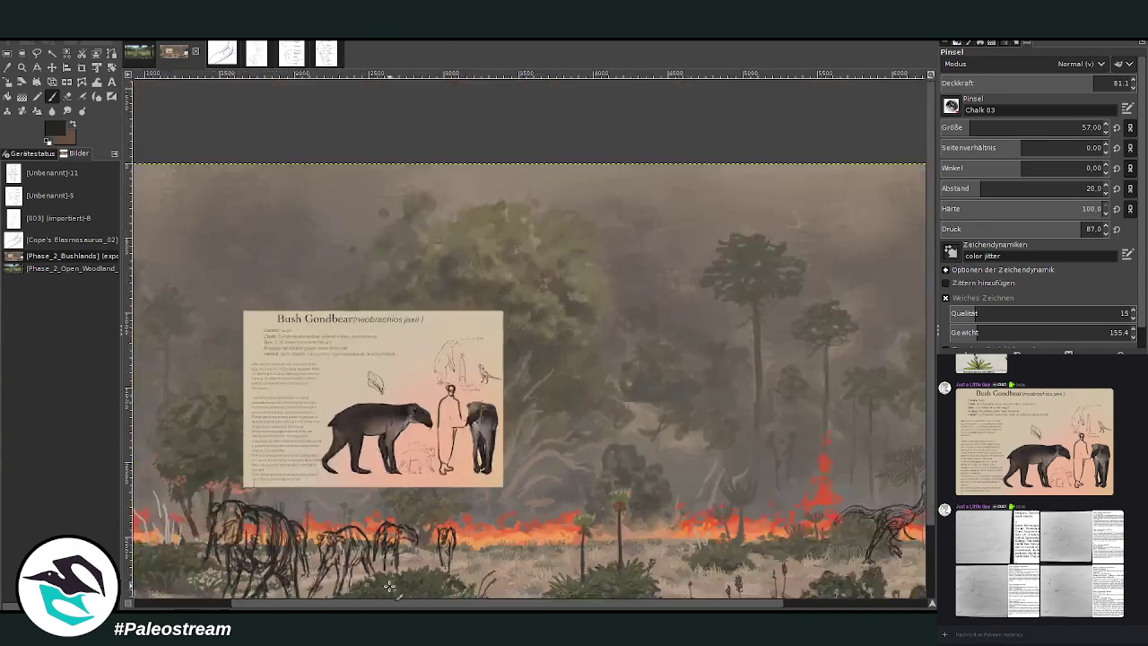
key("z")
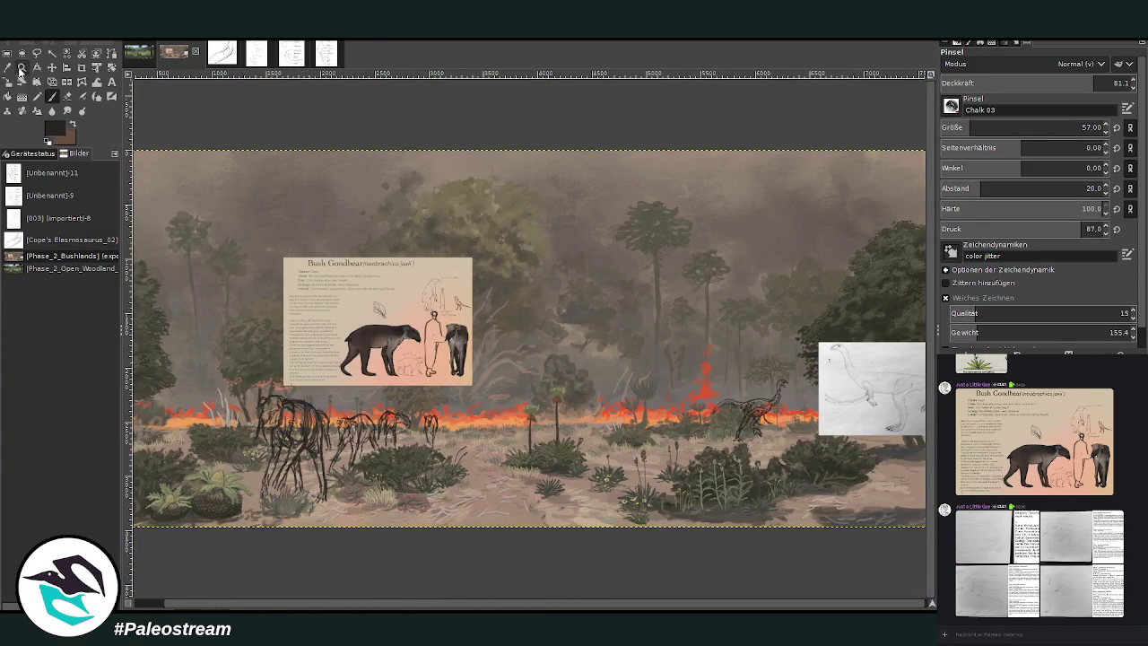
left_click_drag(396, 305, 565, 507)
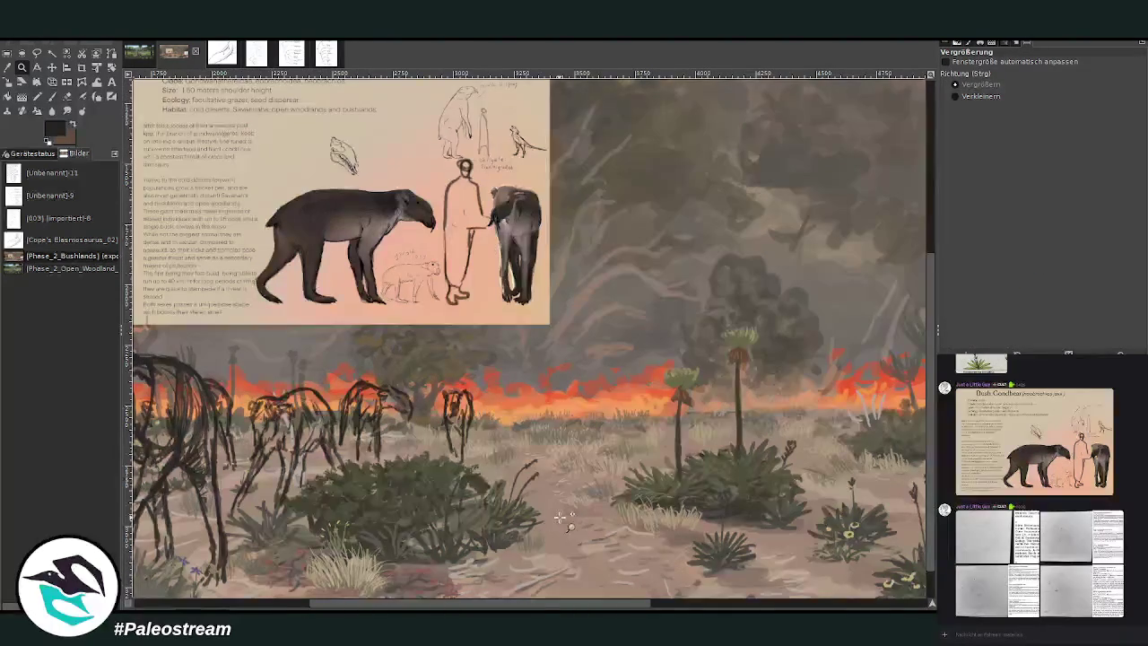
left_click(52, 96)
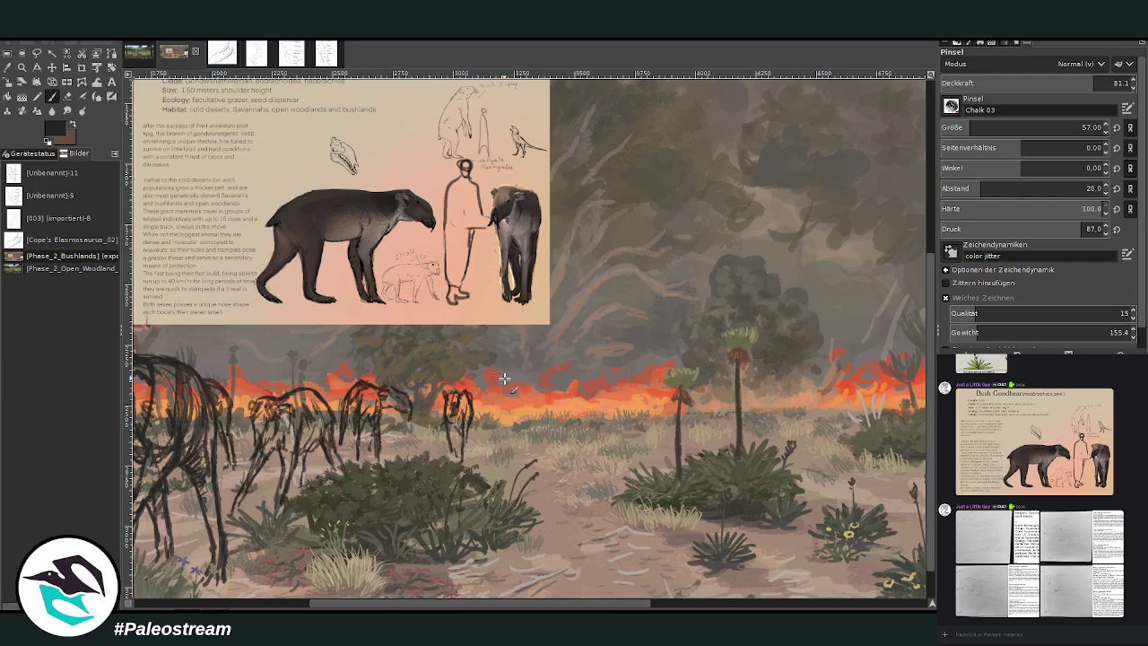
Step: Sketch another gondbear's oval body, legs, head and neck beside the small one
mouse_move(500, 382)
left_mouse_down()
mouse_move(486, 415)
mouse_move(493, 429)
mouse_move(526, 418)
mouse_move(517, 428)
mouse_move(490, 399)
mouse_move(498, 423)
mouse_move(489, 449)
mouse_move(529, 445)
mouse_move(487, 461)
left_mouse_up()
left_click_drag(512, 417, 521, 450)
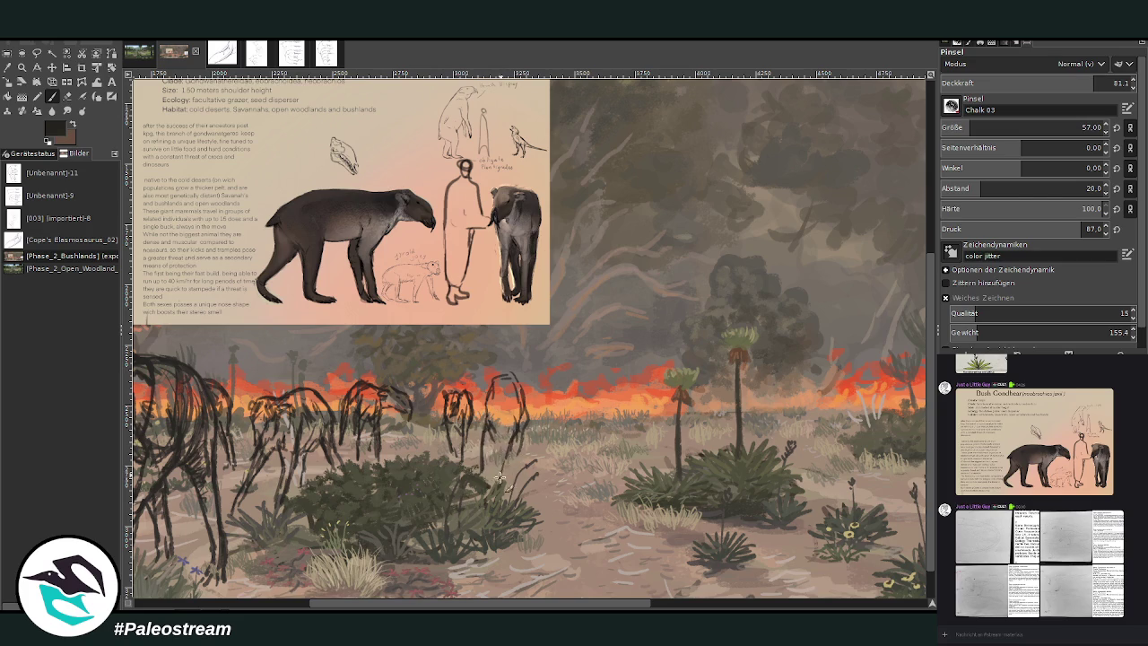
mouse_move(513, 405)
left_mouse_down()
mouse_move(542, 457)
mouse_move(536, 448)
left_mouse_up()
mouse_move(494, 375)
left_mouse_down()
mouse_move(498, 405)
mouse_move(513, 392)
left_mouse_up()
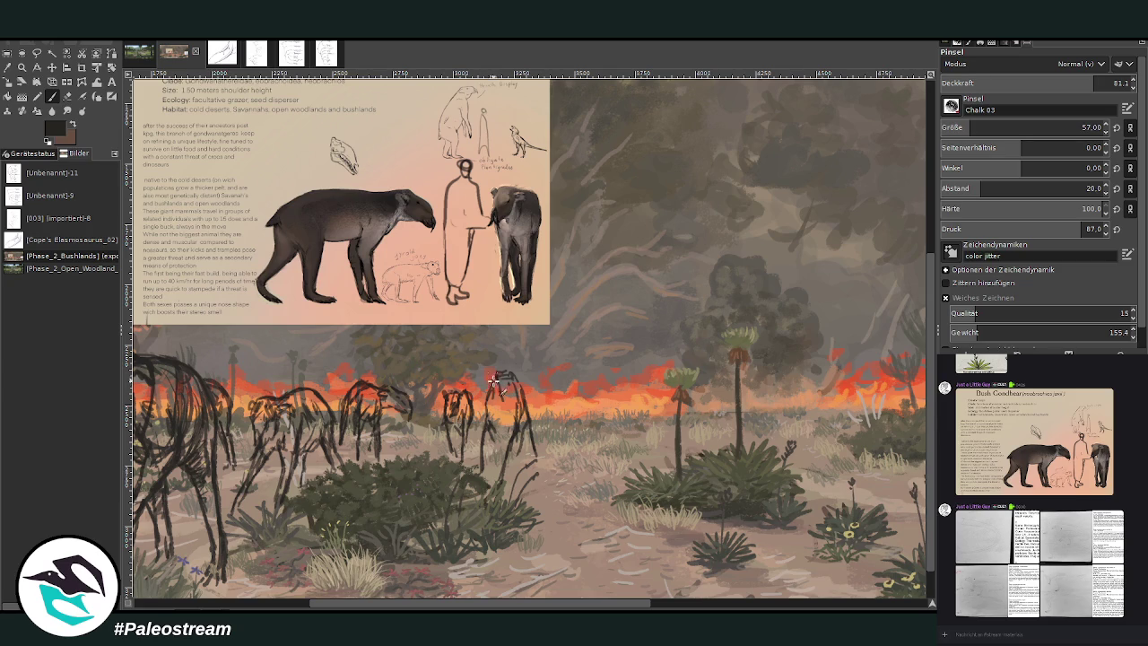
mouse_move(491, 373)
left_mouse_down()
mouse_move(515, 391)
mouse_move(480, 414)
mouse_move(491, 425)
mouse_move(491, 374)
mouse_move(477, 412)
mouse_move(542, 457)
mouse_move(522, 413)
mouse_move(495, 475)
mouse_move(485, 444)
left_mouse_up()
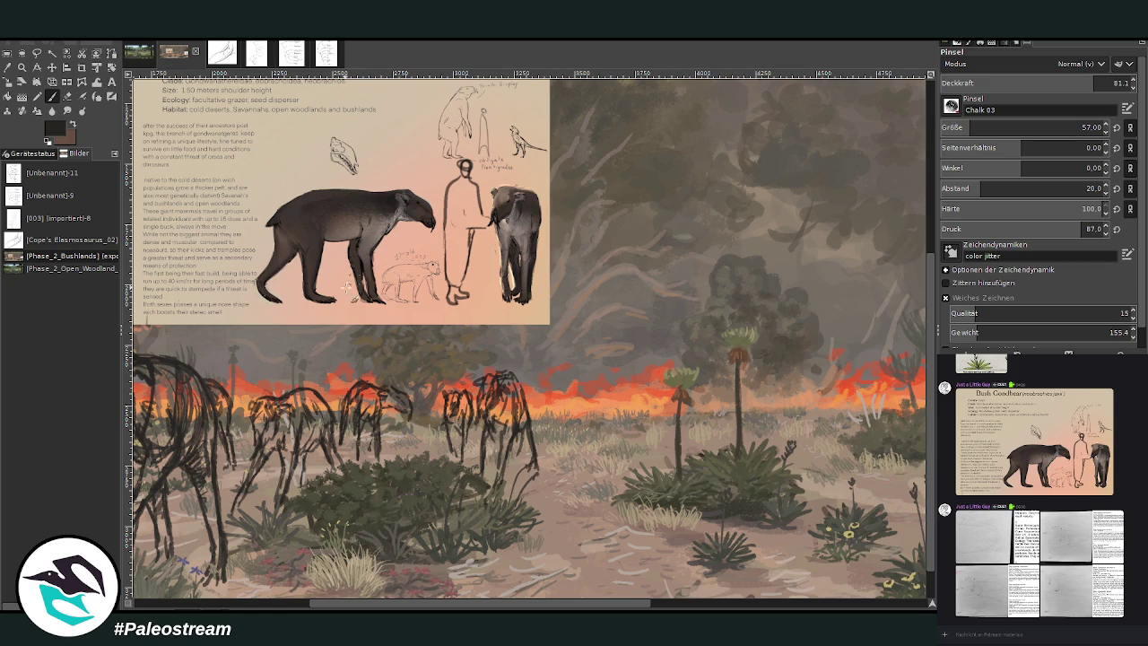
left_click(37, 52)
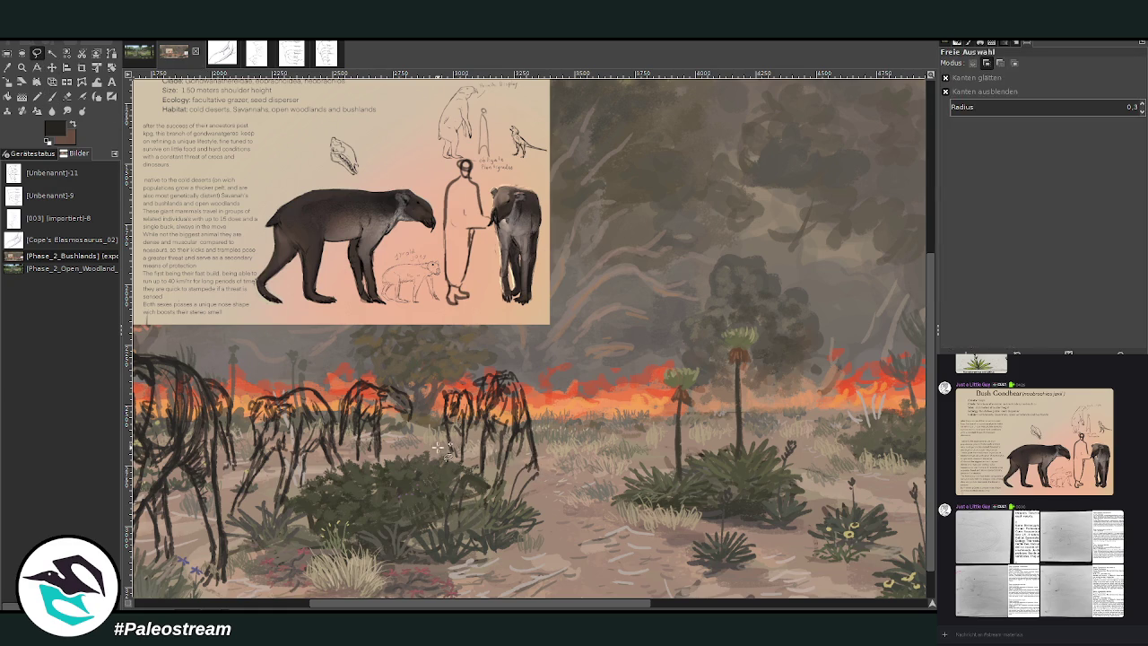
Step: Lasso the small gondbear sketch, scale it down to 180 × 387 pixels, and deselect
mouse_move(437, 446)
left_mouse_down()
mouse_move(476, 421)
mouse_move(443, 464)
left_mouse_up()
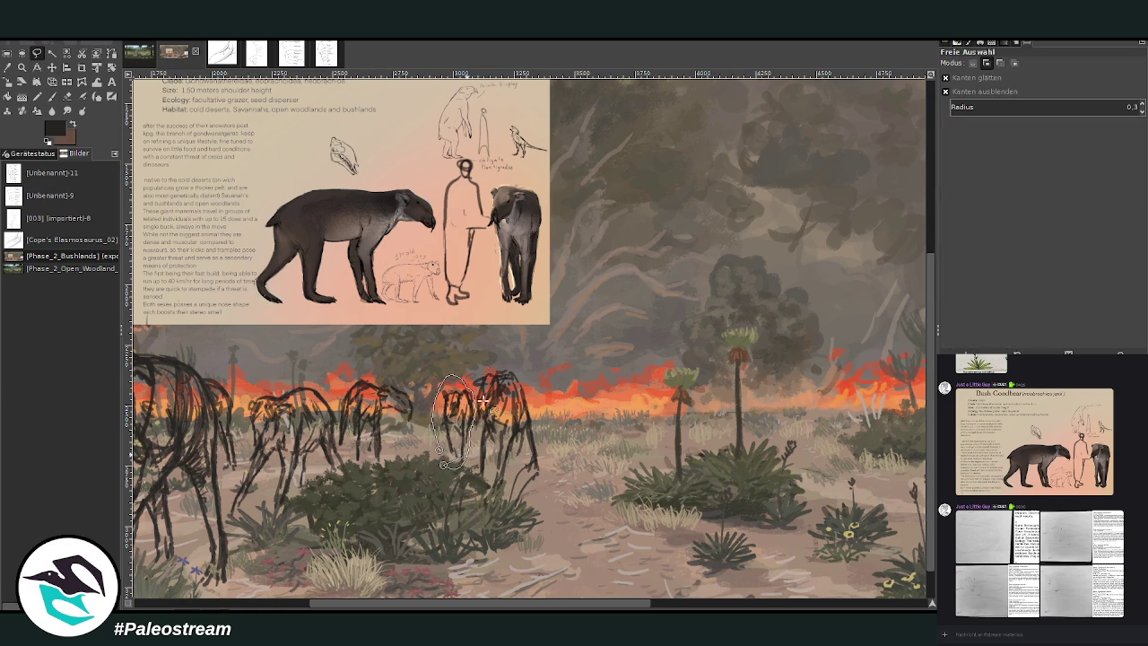
key("Return")
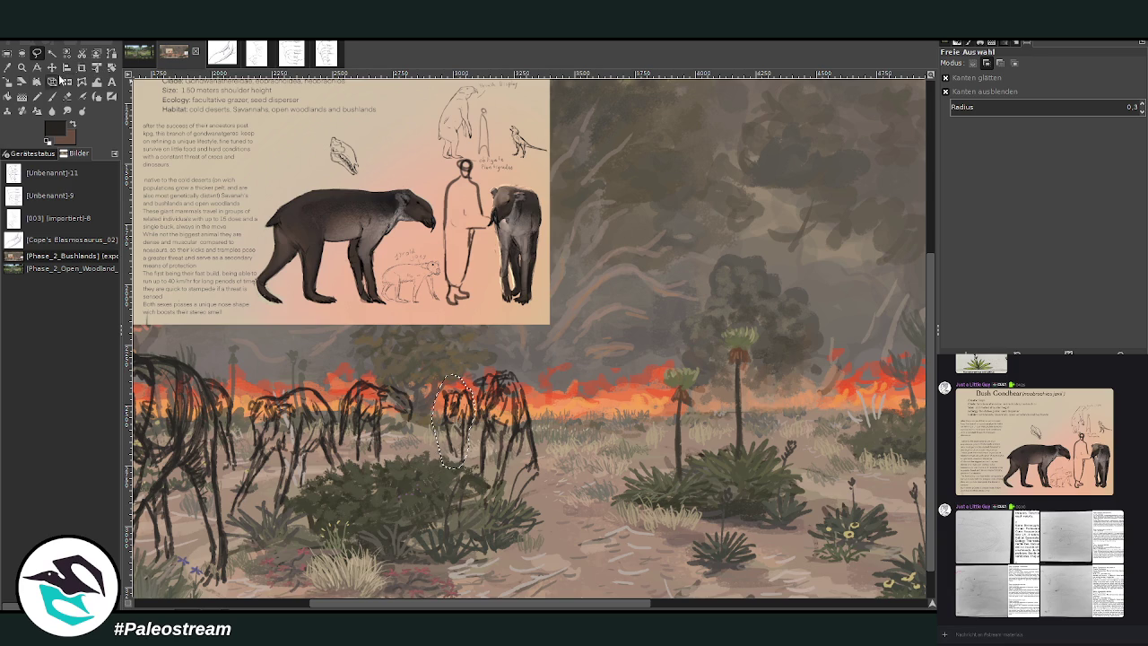
key("shift+s")
left_click(453, 425)
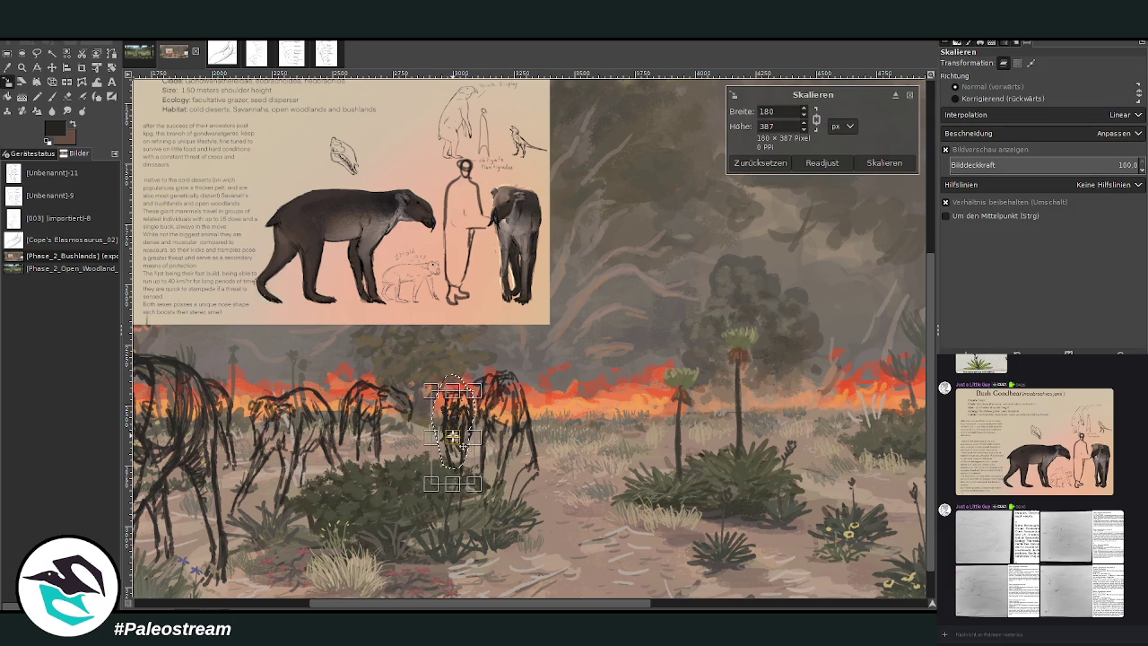
key("Return")
key("ctrl+shift+a")
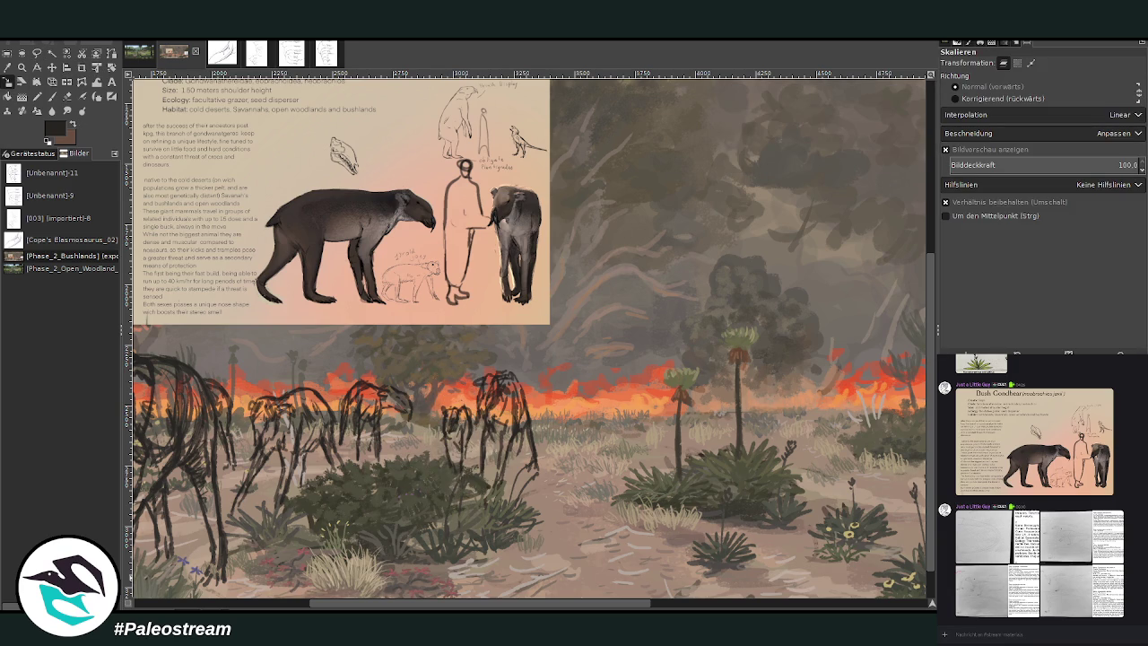
left_click(68, 96)
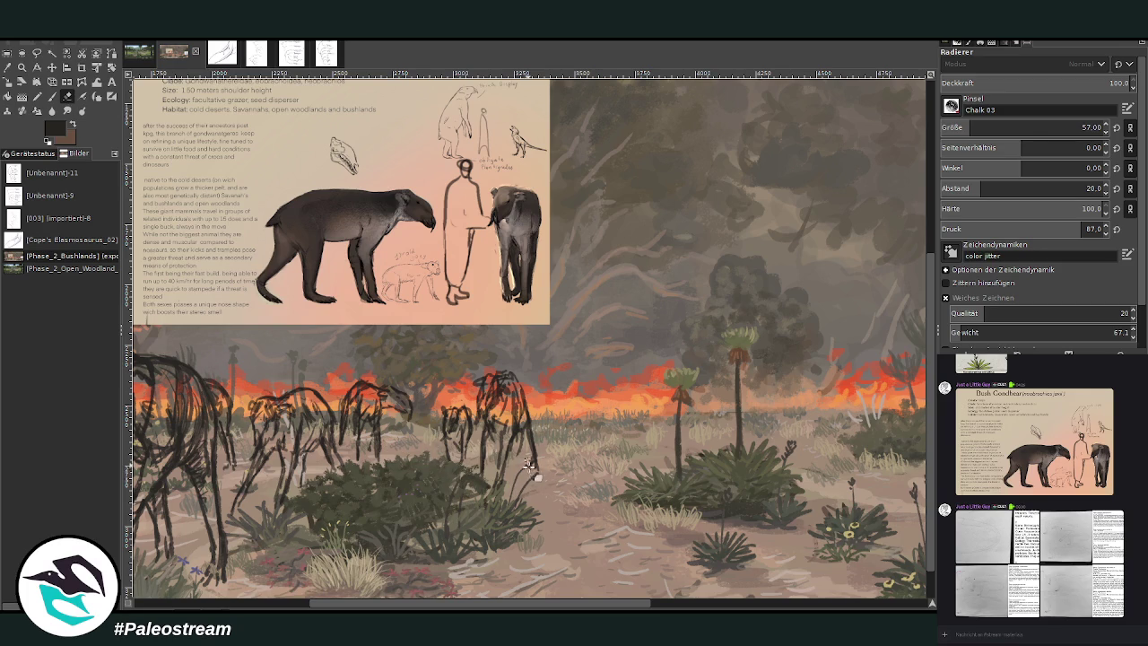
scroll(481, 480, "down", 1)
Step: Zoom in with a rectangle drawn around the whole bushland painting
scroll(482, 480, "down", 1)
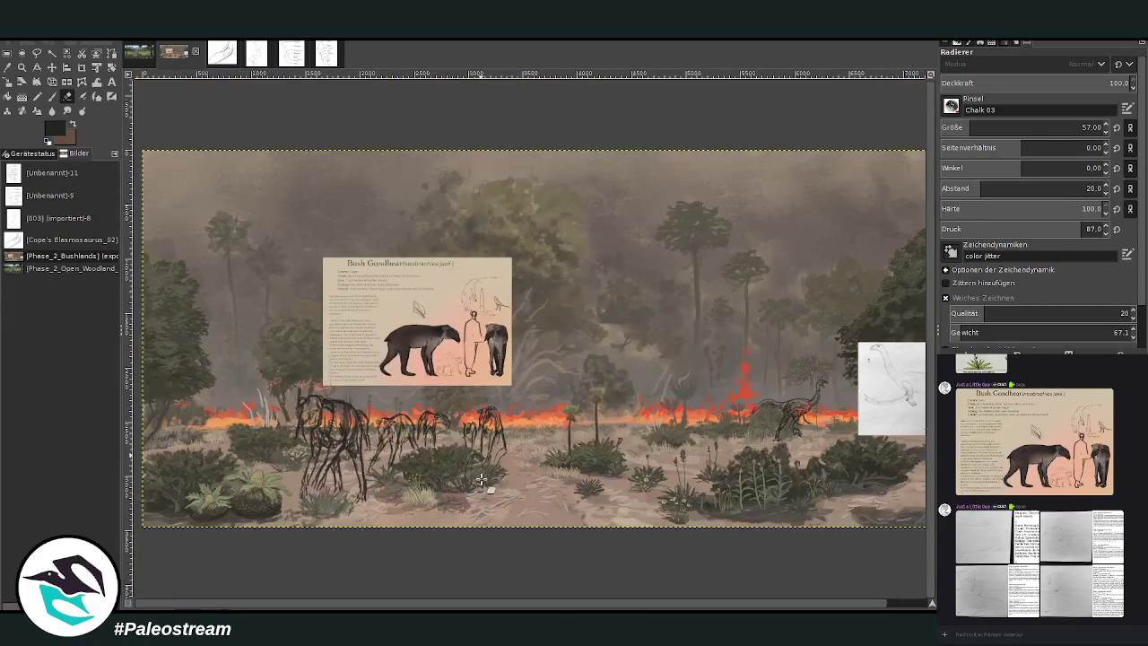
scroll(481, 480, "down", 1)
left_click(22, 67)
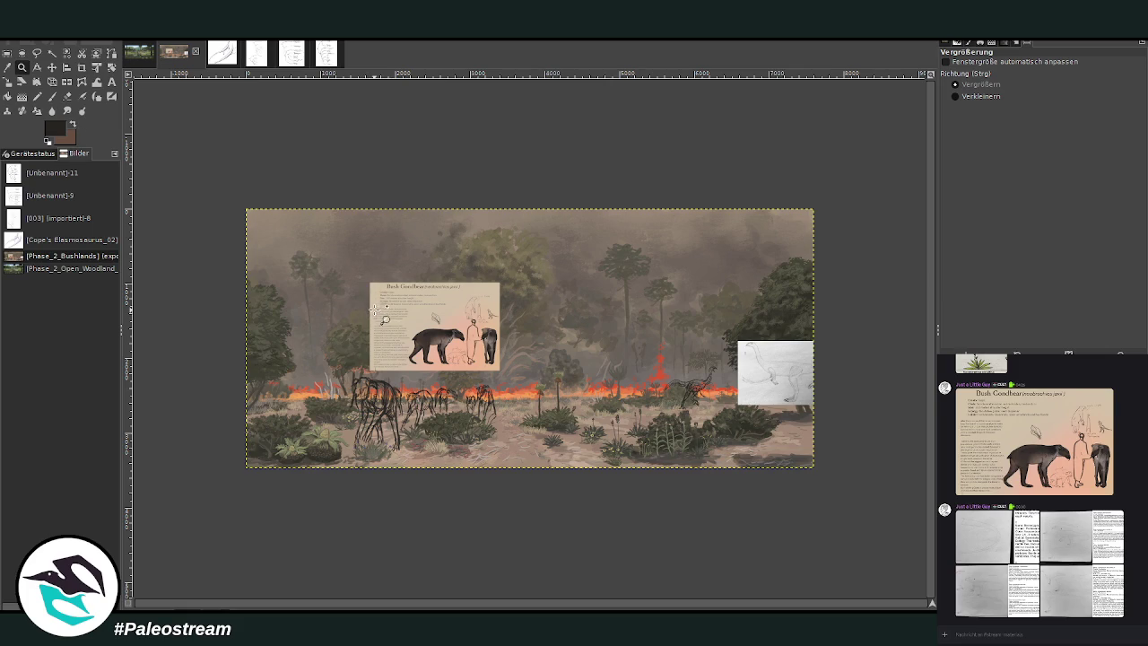
left_click_drag(272, 235, 666, 456)
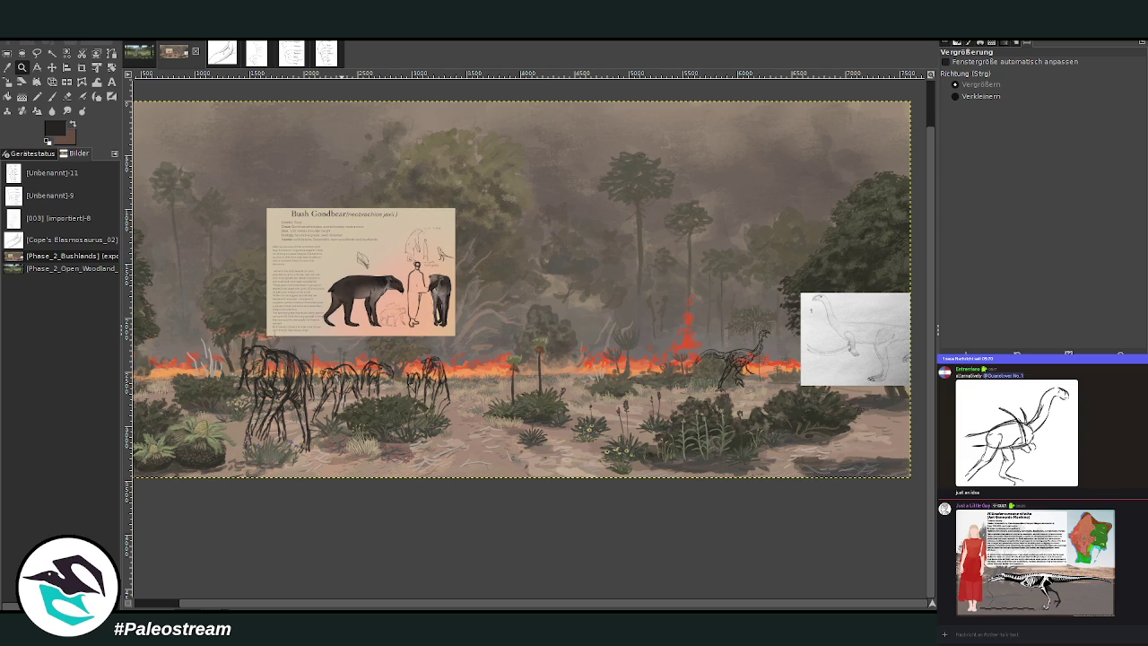
Step: Zoom in on the dinosaur sketch and fire, pan left across the scene, then zoom out
key("ctrl+m")
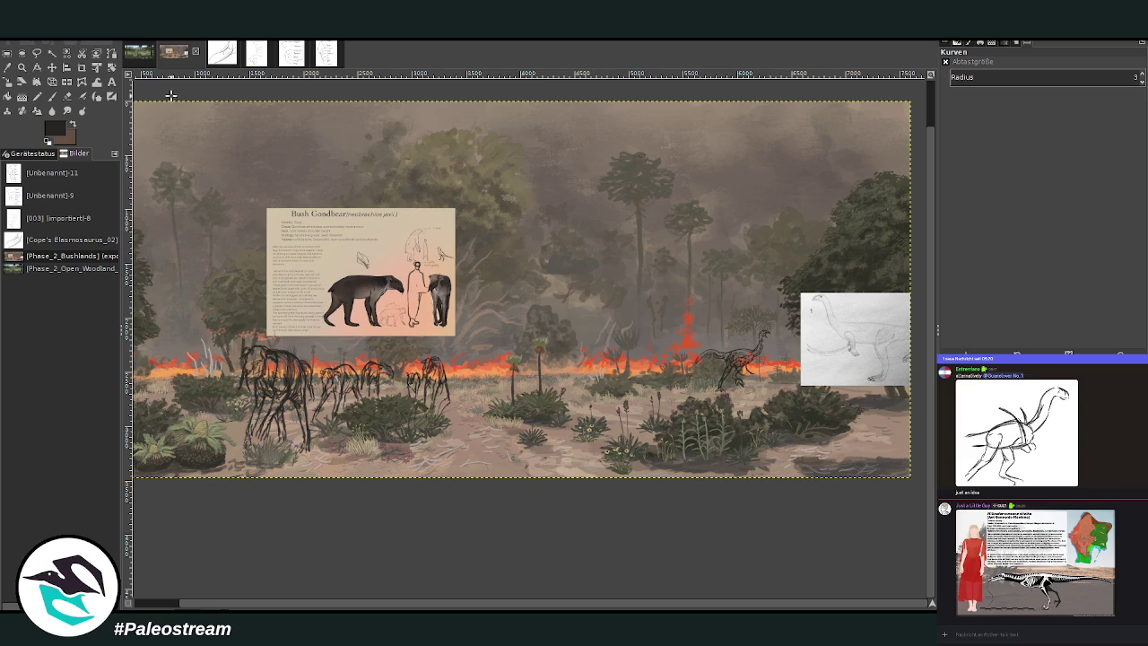
key("z")
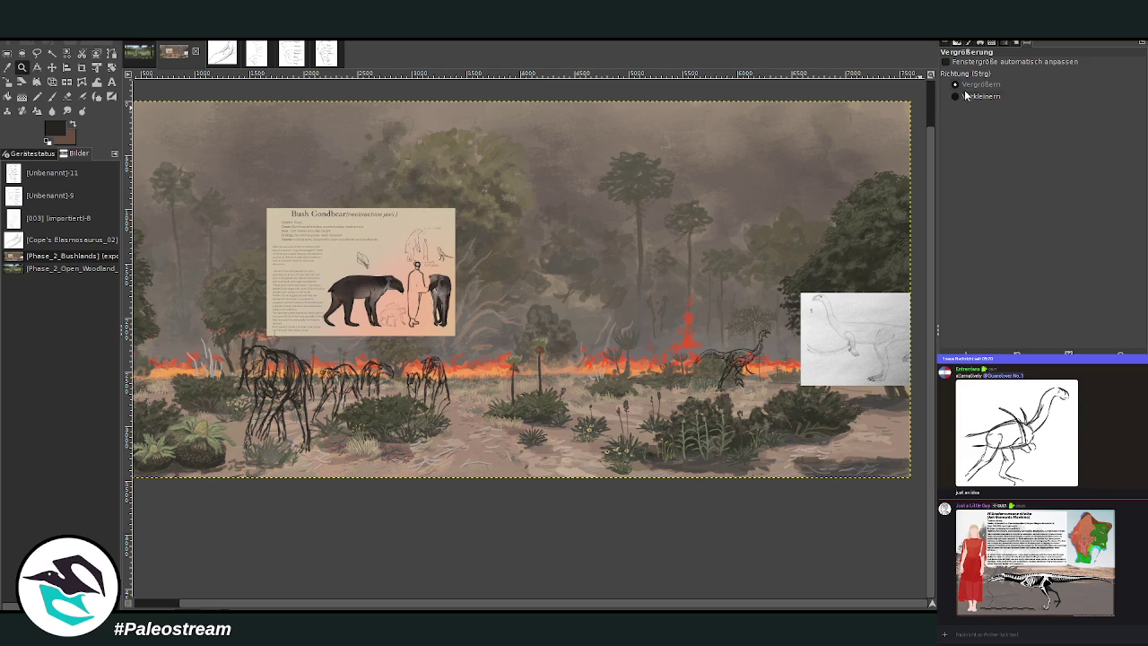
left_click_drag(665, 247, 907, 417)
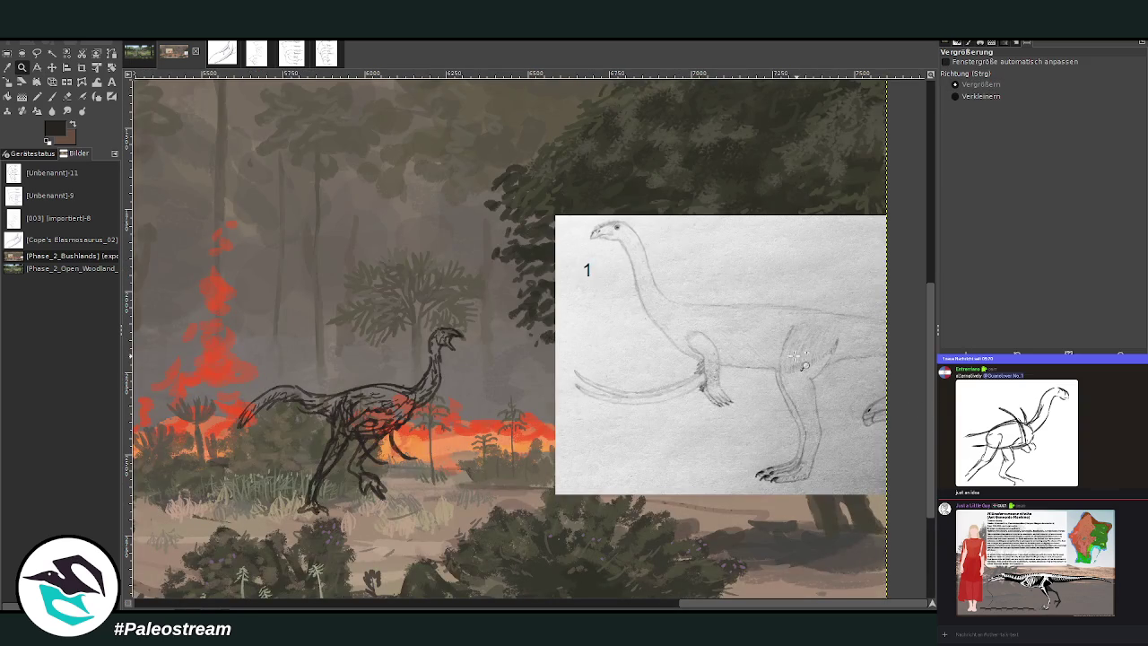
mouse_move(736, 602)
left_mouse_down()
mouse_move(704, 605)
mouse_move(757, 608)
left_mouse_up()
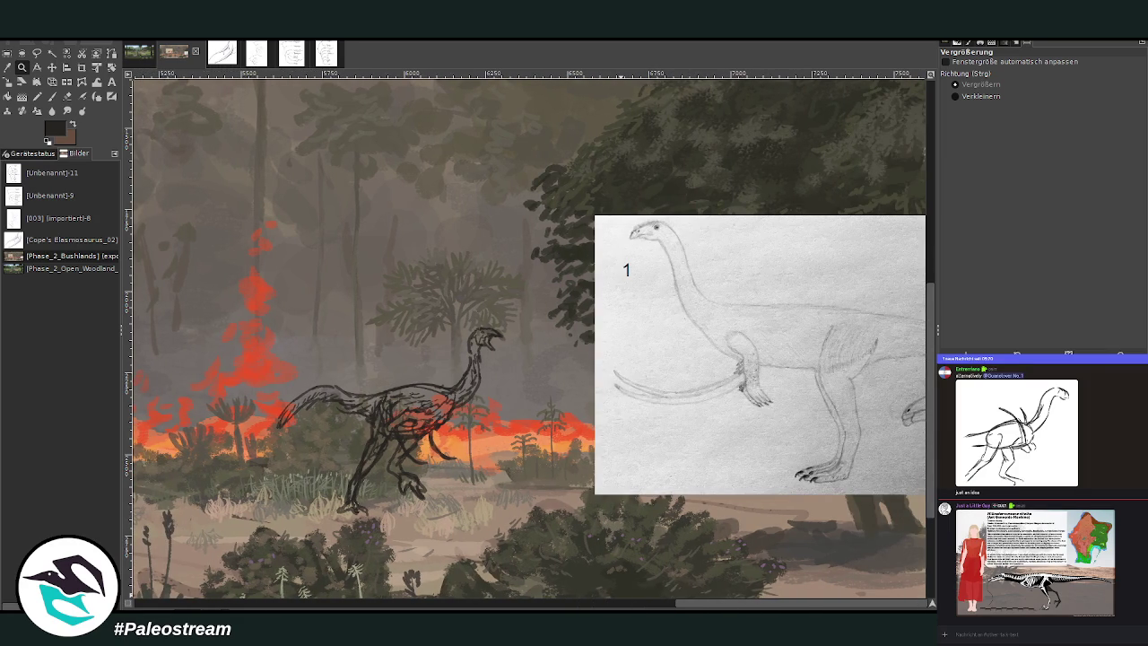
left_click_drag(679, 607, 372, 600)
left_click_drag(372, 601, 354, 601)
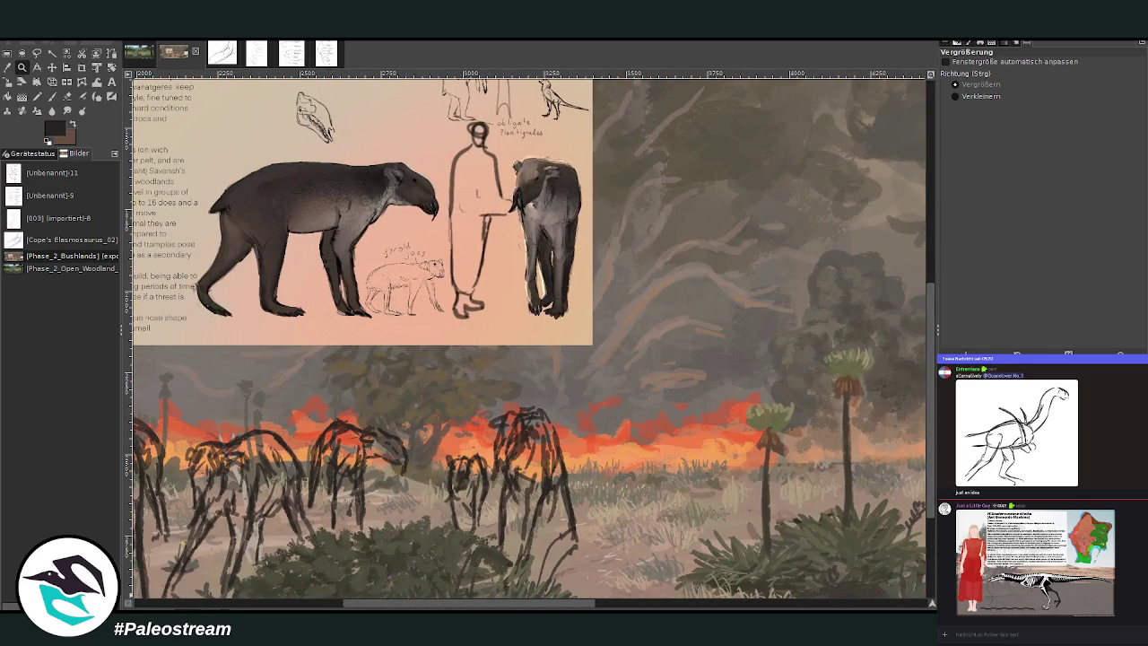
scroll(529, 338, "left", 3)
scroll(529, 338, "left", 3)
scroll(529, 338, "left", 2)
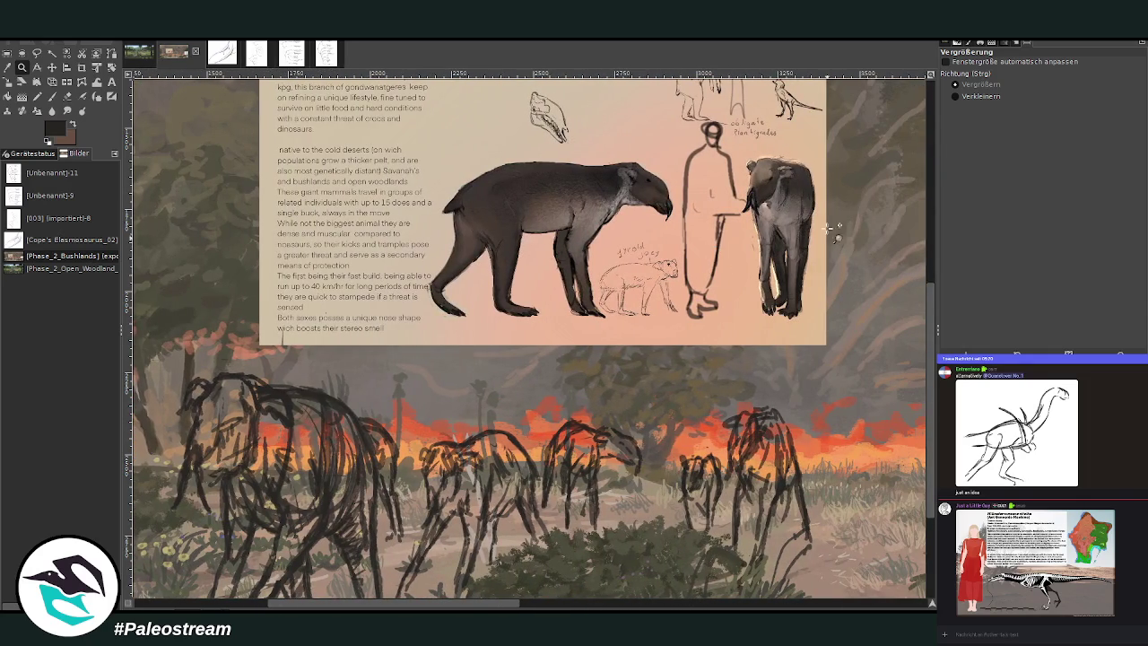
left_click(350, 312, "ctrl")
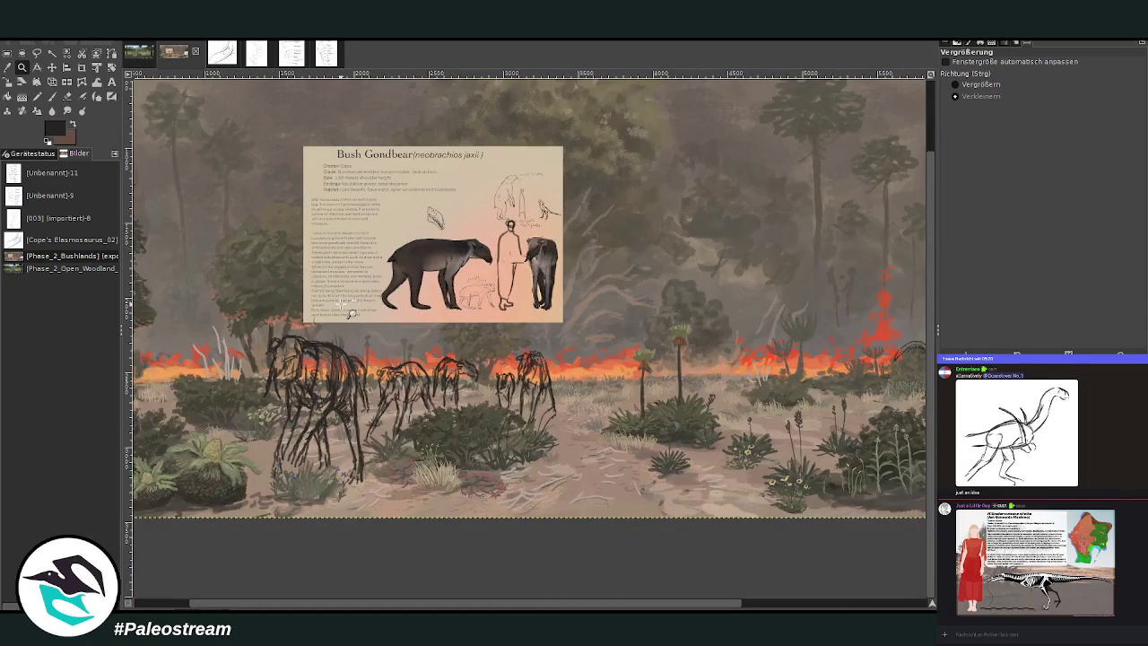
Step: Zoom out step by step until the entire painting is visible
left_click(349, 312)
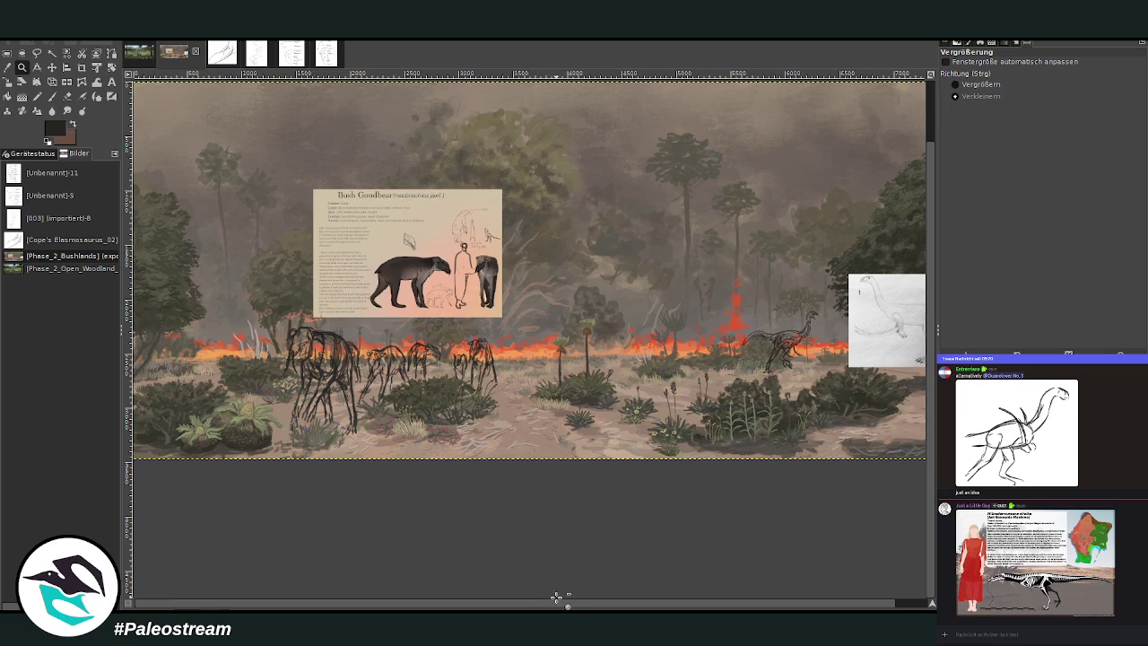
left_click_drag(556, 596, 619, 608)
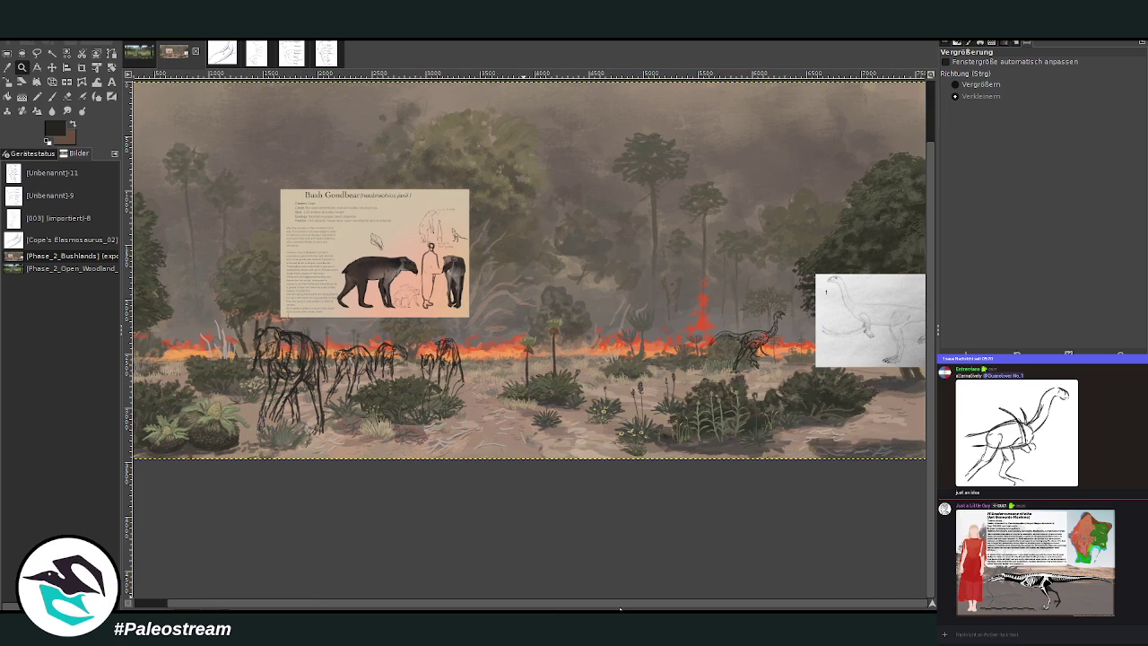
left_click(707, 316)
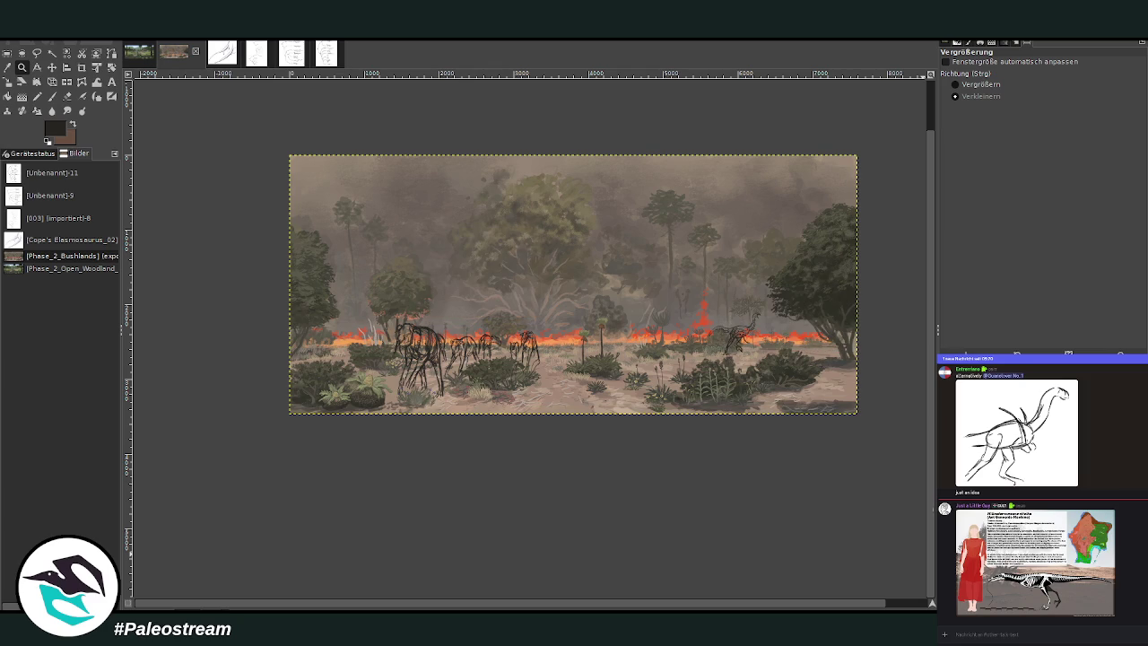
Step: Zoom in on a rectangle around the image so the painting fills most of the view
key("ctrl")
left_click_drag(282, 137, 862, 429)
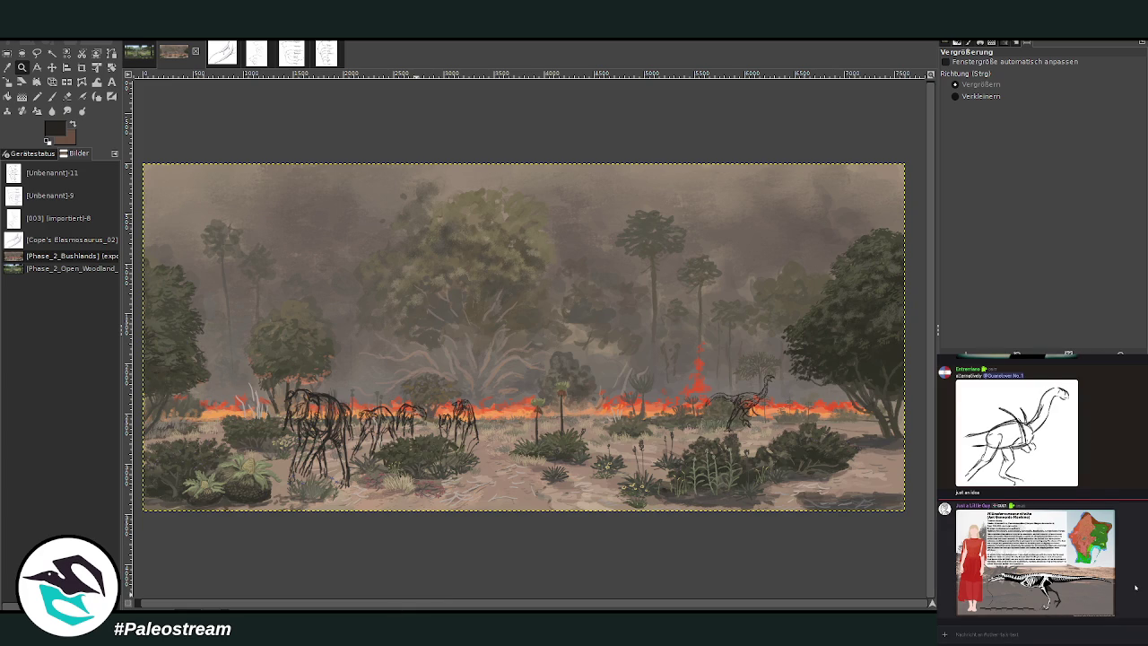
scroll(1134, 588, "up", 3)
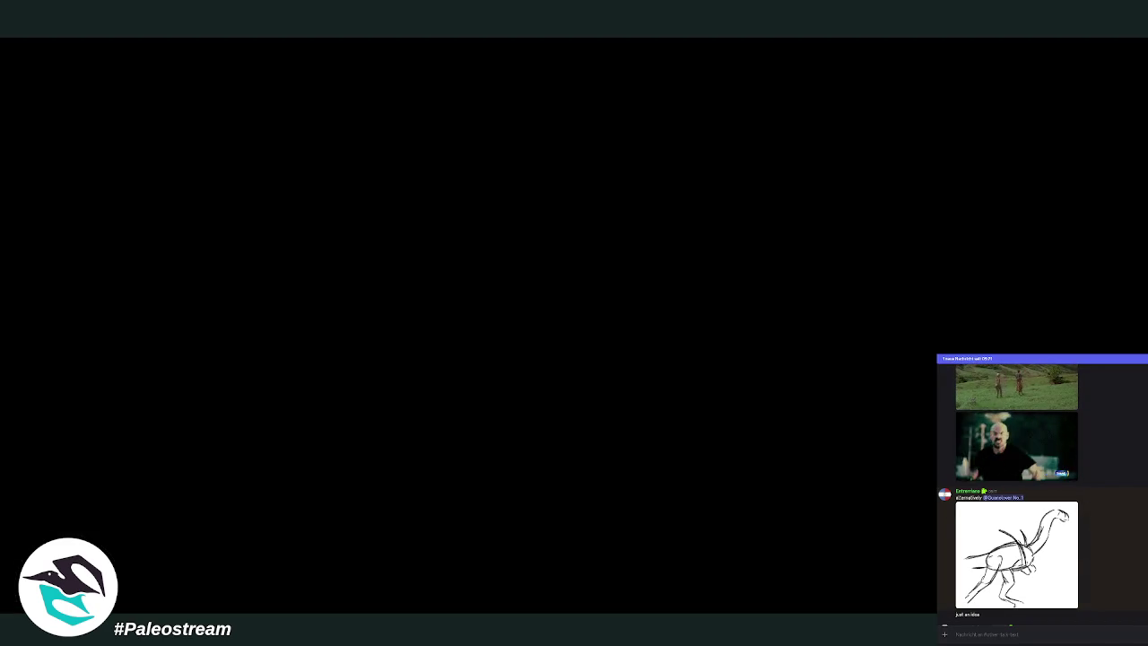
Step: Scroll back through older Discord posts, then close the enlarged image to return to the chat
scroll(1031, 484, "up", 5)
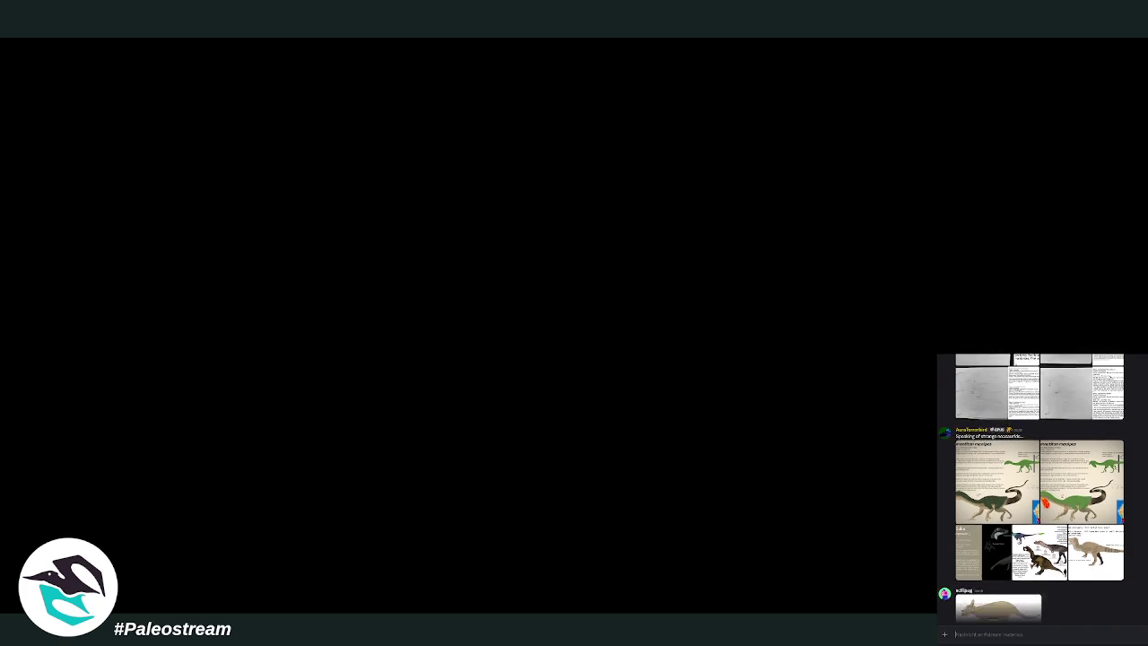
scroll(1031, 484, "up", 2)
scroll(1031, 484, "up", 2)
scroll(1031, 484, "up", 2)
scroll(1032, 484, "up", 2)
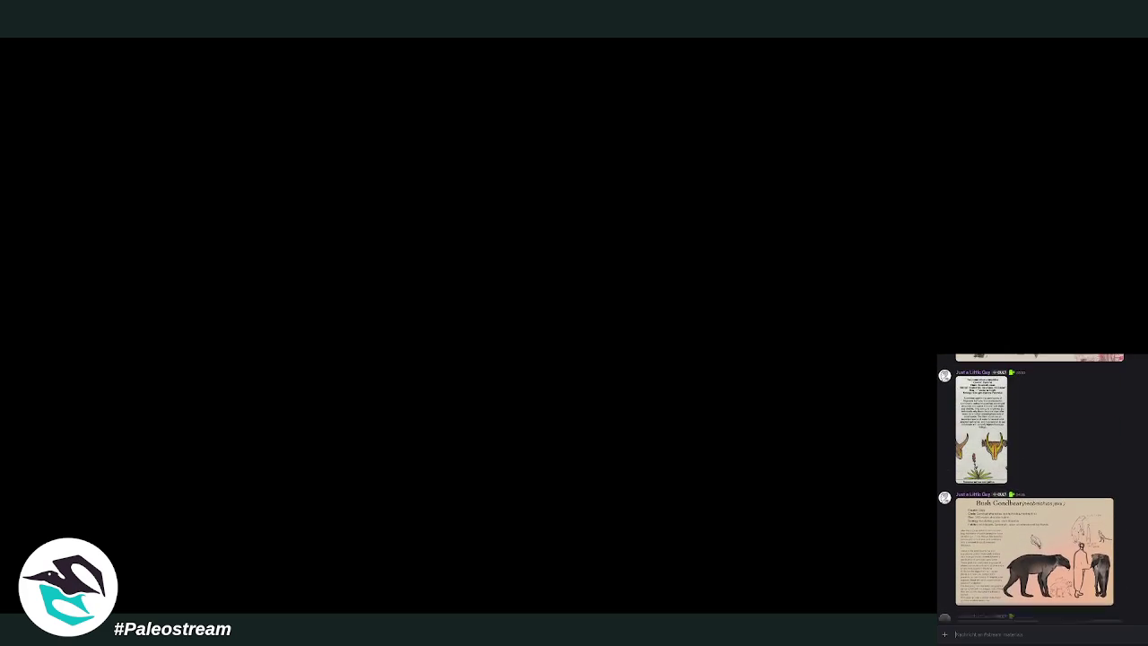
scroll(1031, 484, "up", 2)
scroll(1031, 485, "up", 2)
scroll(1031, 485, "up", 2)
scroll(1031, 484, "up", 2)
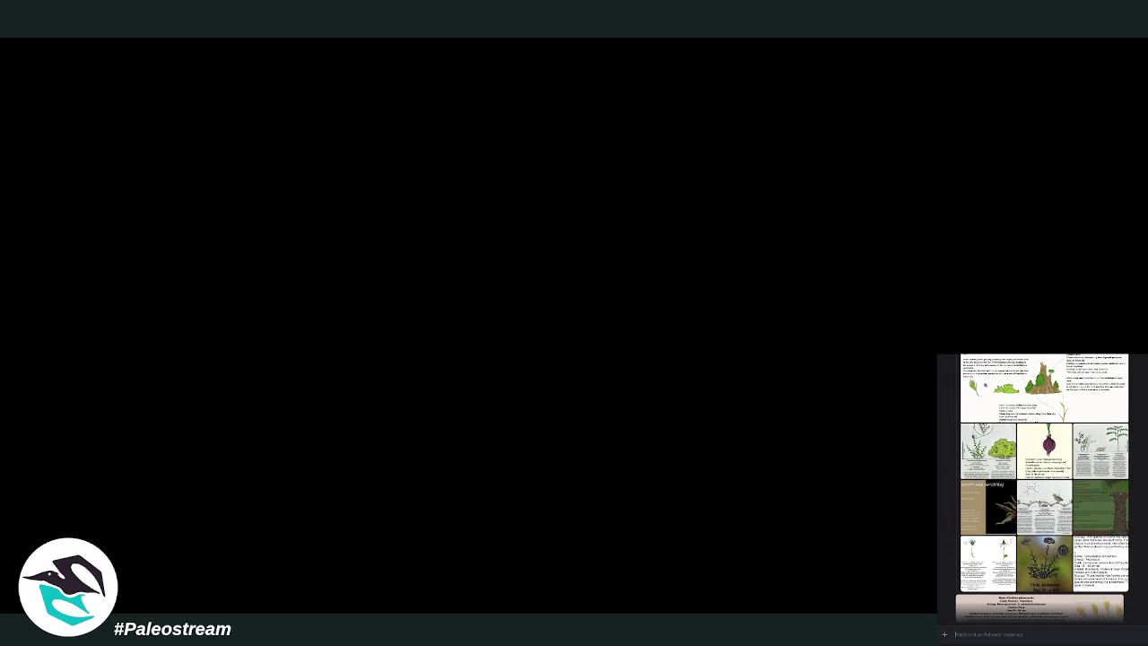
scroll(1031, 485, "up", 1)
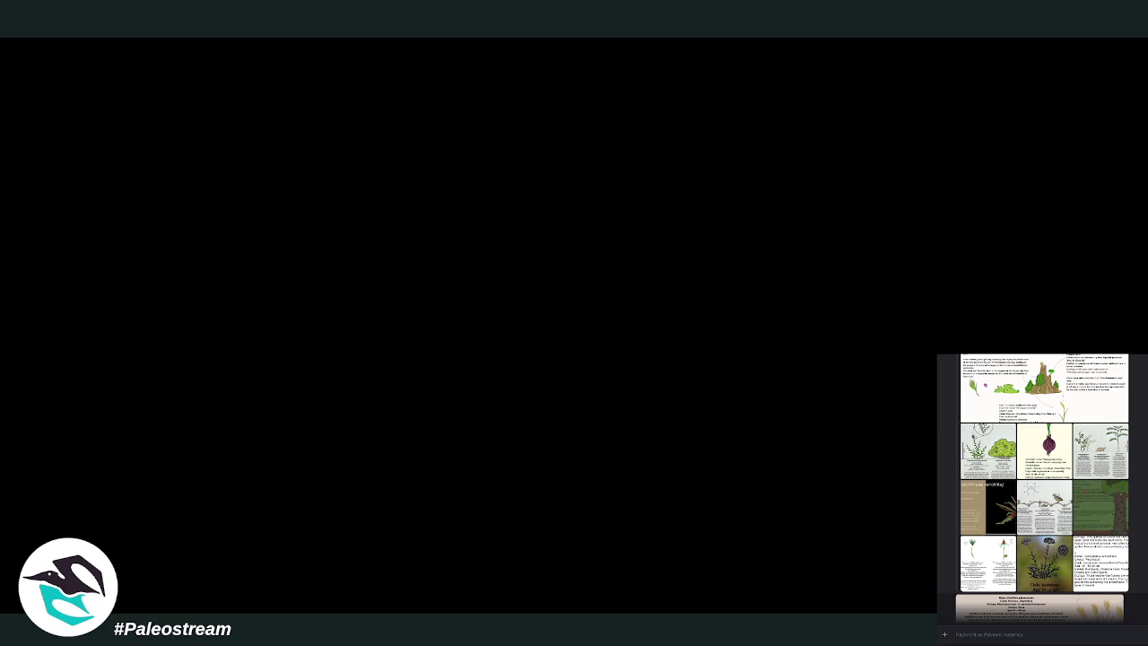
scroll(1031, 484, "up", 2)
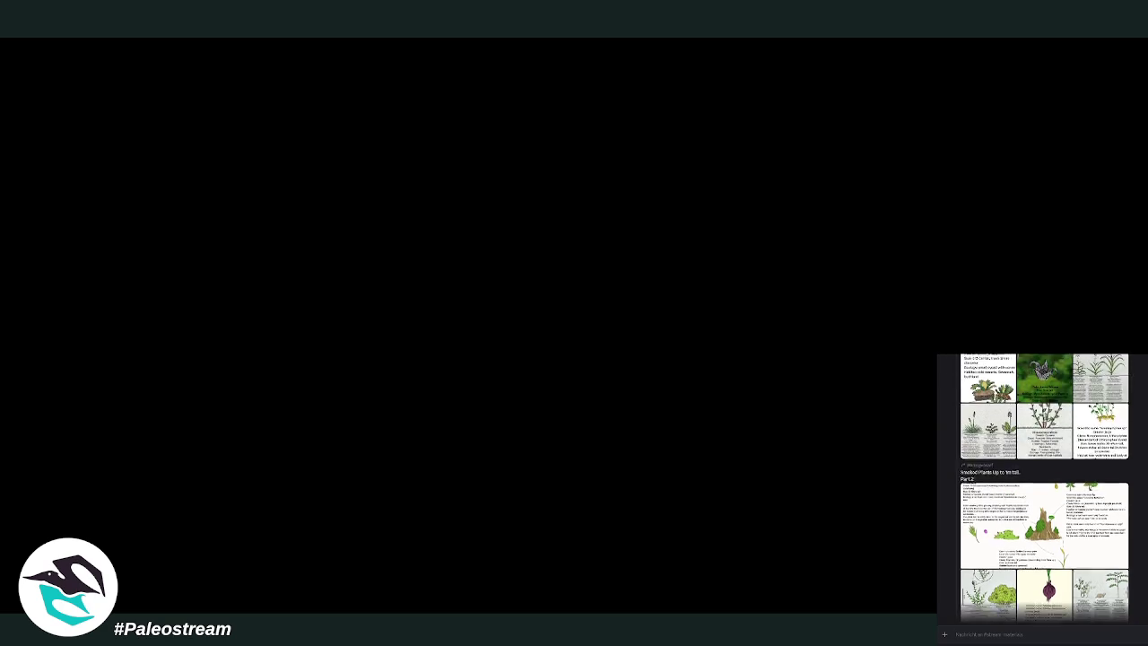
scroll(1031, 485, "up", 2)
scroll(1031, 484, "up", 2)
scroll(1031, 484, "up", 2)
scroll(1031, 484, "up", 3)
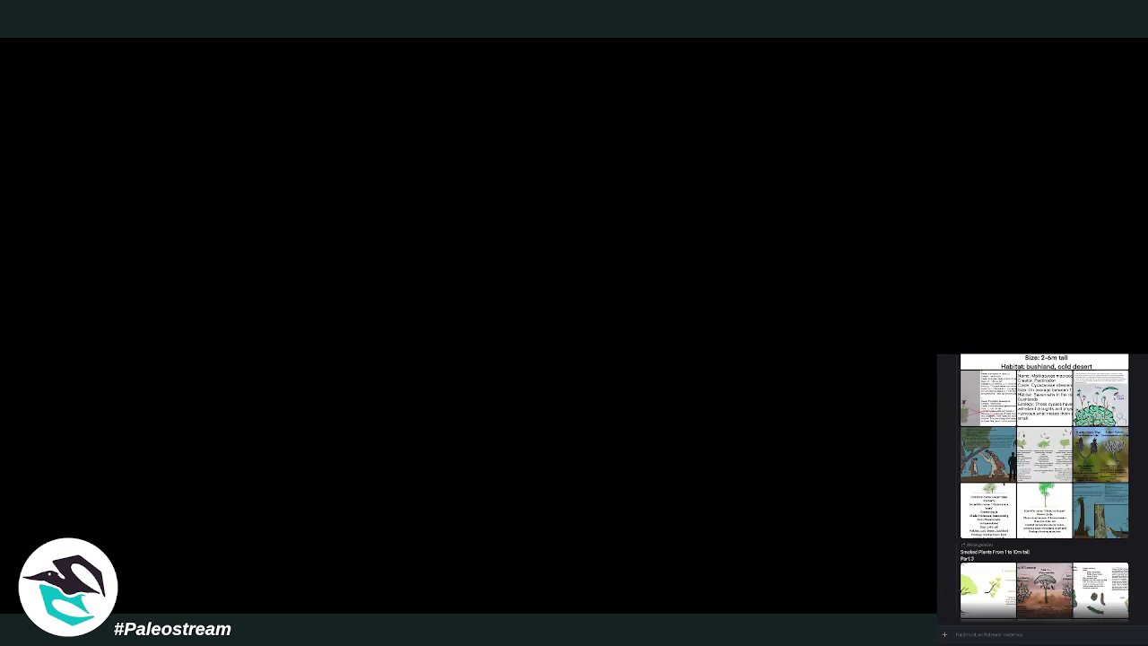
scroll(1031, 485, "up", 2)
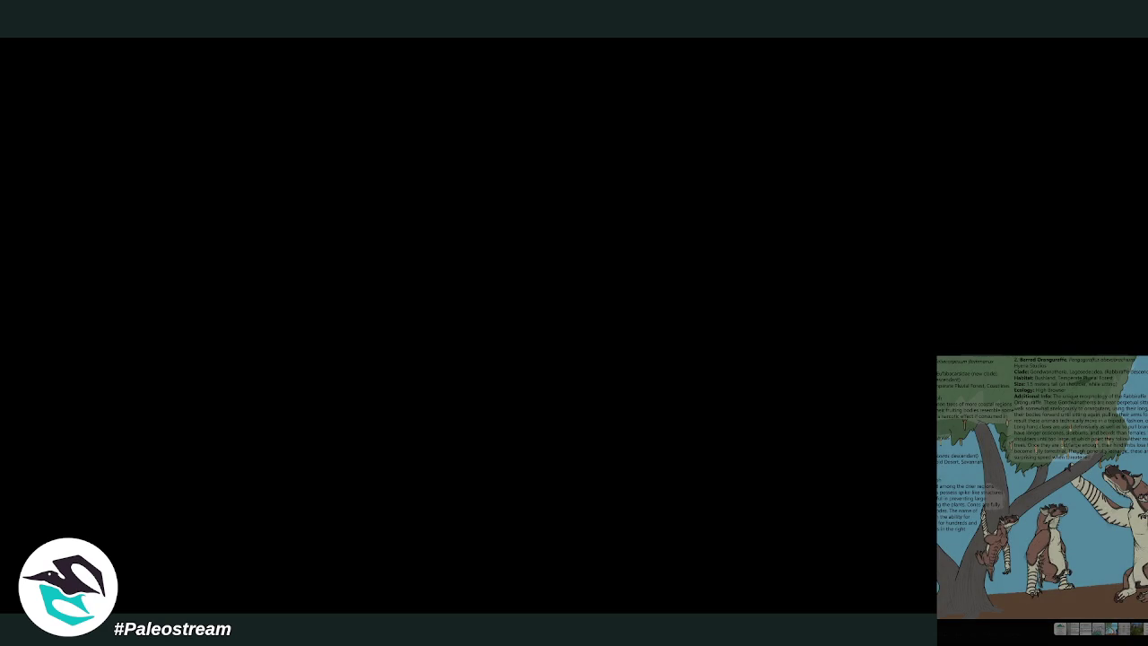
key("Escape")
Step: Keep scrolling up to the 'Seeded Plants Up to 1m tall, Part 2' plant reference post
scroll(1040, 489, "up", 2)
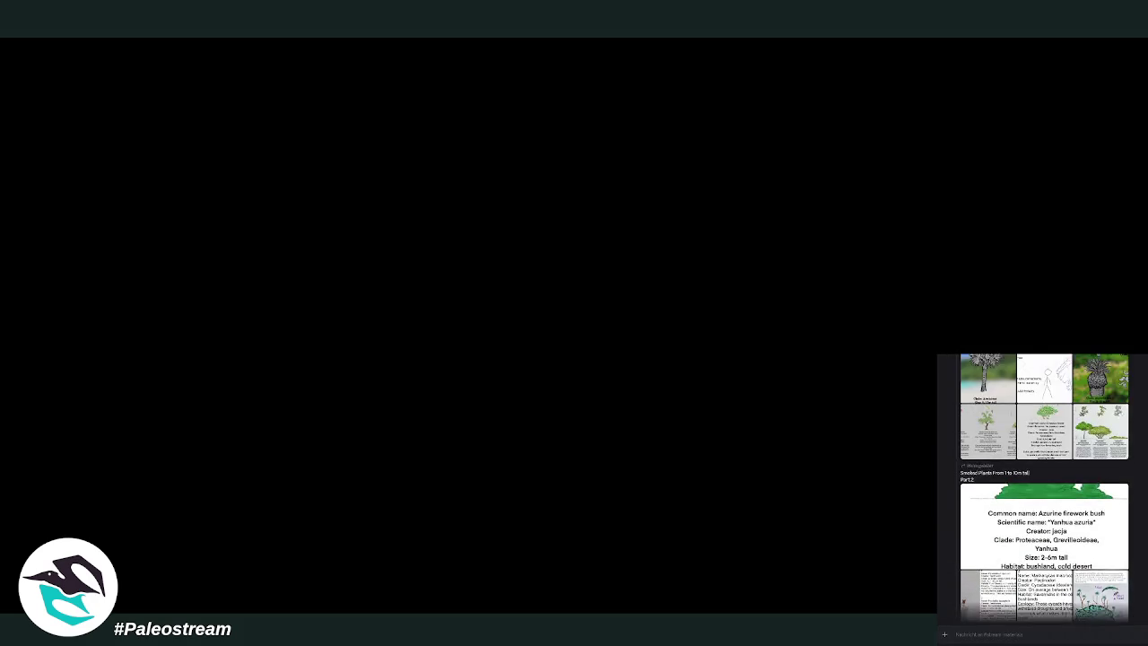
scroll(1040, 489, "up", 2)
scroll(1040, 489, "up", 2)
scroll(1040, 489, "up", 2)
scroll(1040, 489, "up", 2)
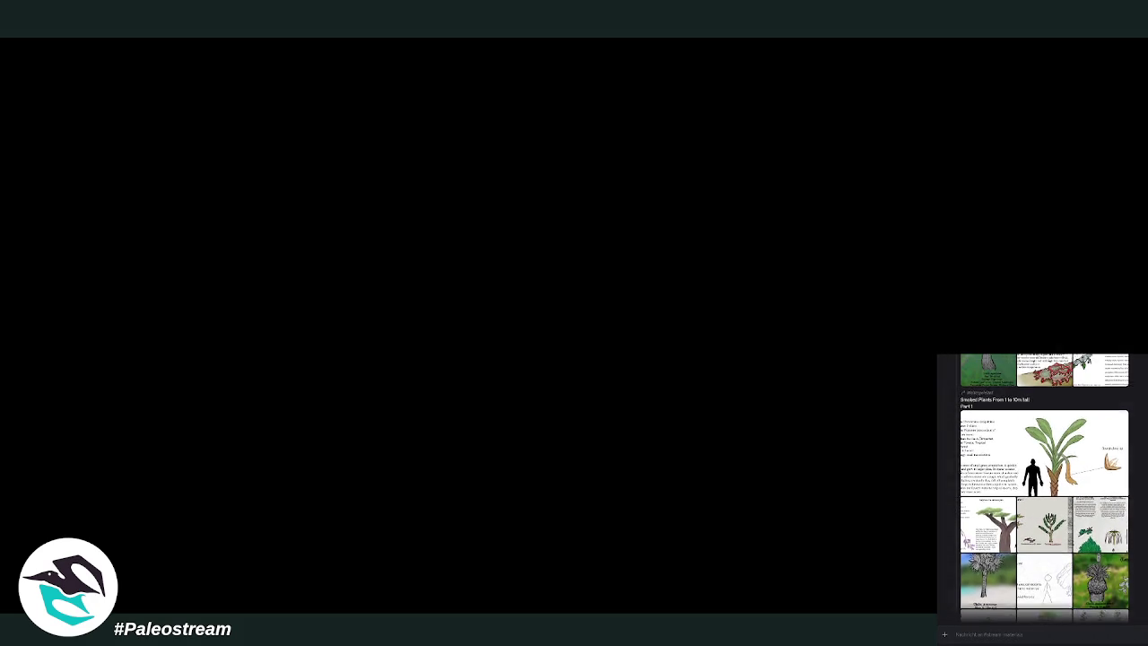
scroll(1040, 489, "up", 2)
scroll(1040, 488, "up", 2)
scroll(1040, 488, "up", 2)
scroll(1040, 489, "up", 1)
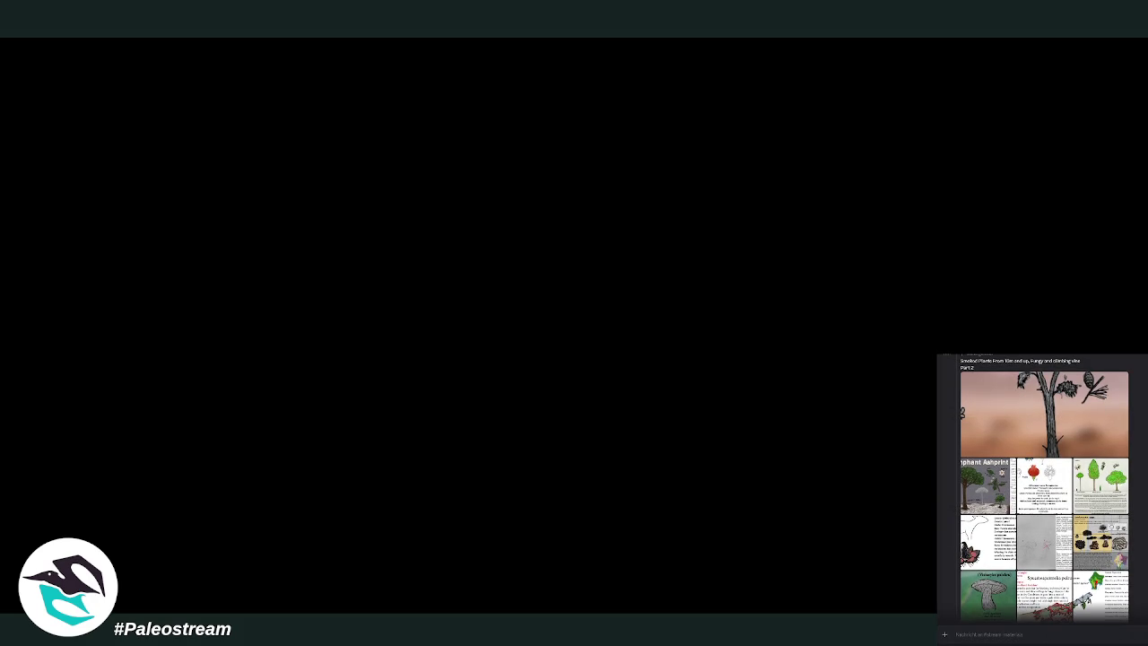
scroll(1045, 401, "up", 2)
scroll(1044, 401, "up", 2)
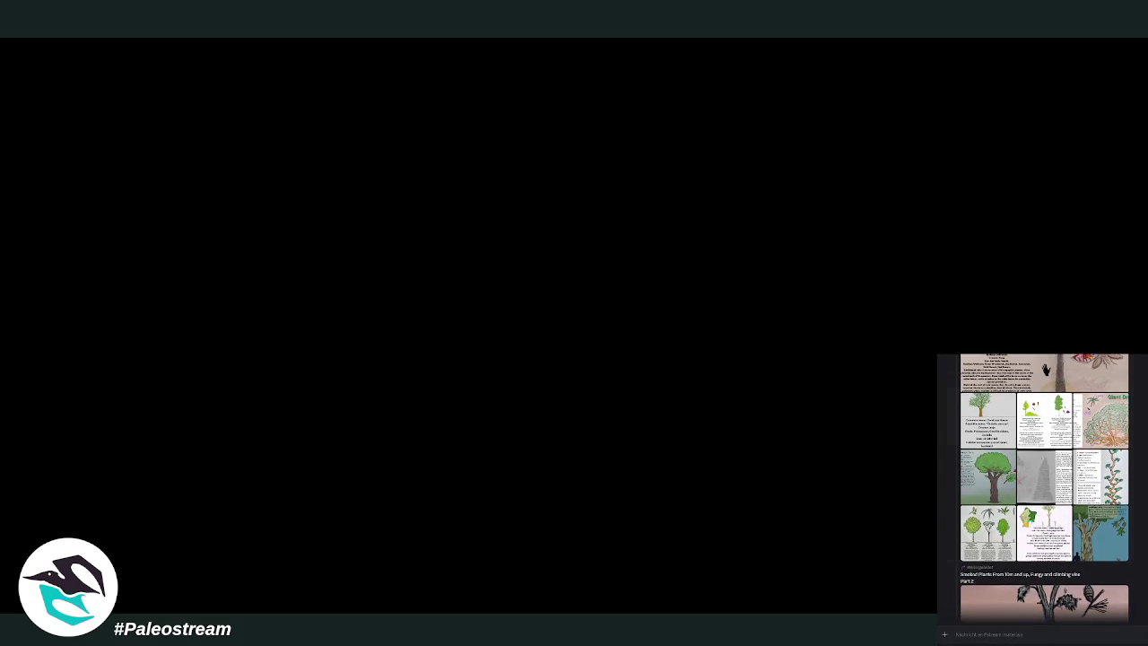
scroll(1045, 401, "up", 2)
scroll(1045, 401, "up", 2)
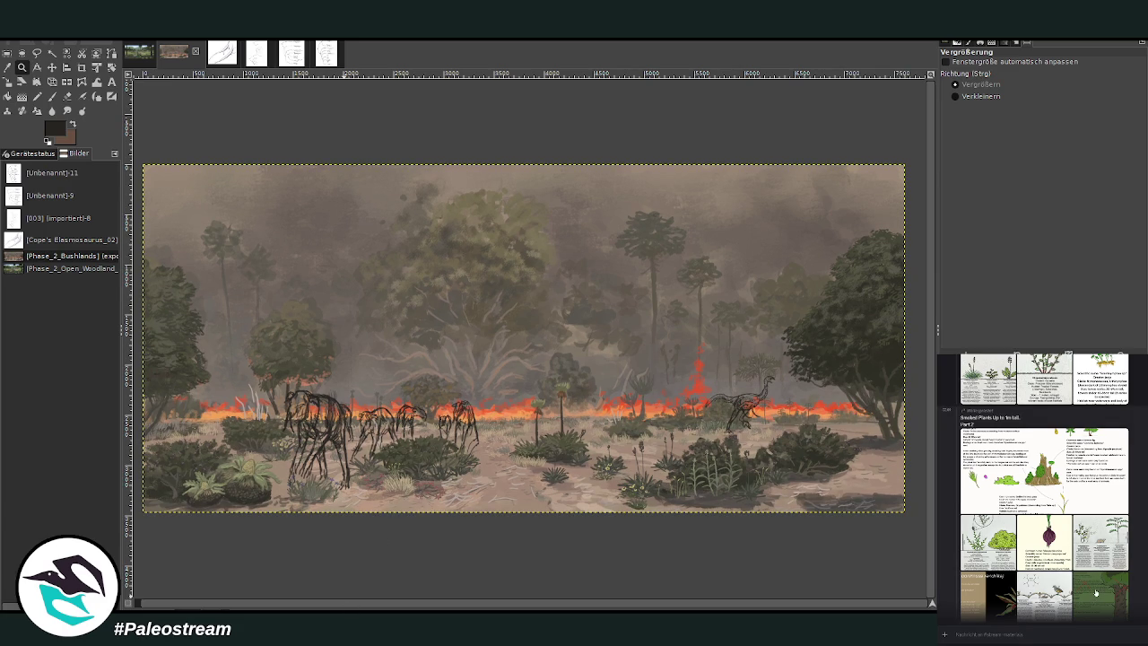
Step: Bring the gondbear info card up in Discord and zoom GIMP in on the gondbear herd sketches
scroll(1095, 593, "up", 5)
scroll(1102, 583, "up", 3)
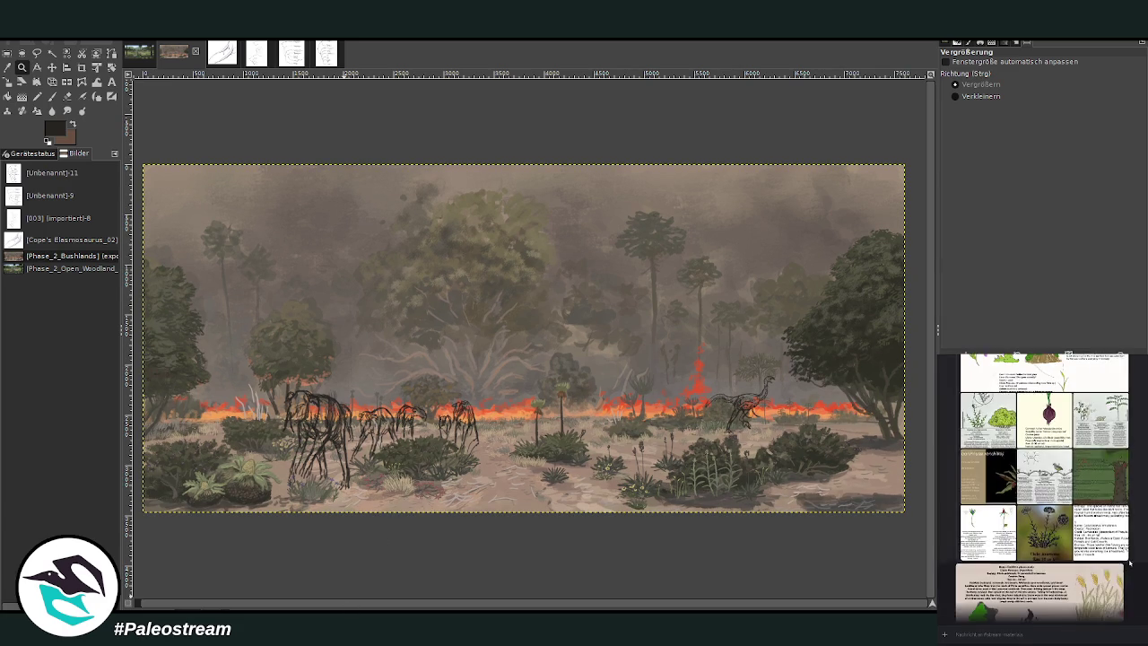
scroll(1118, 565, "up", 3)
scroll(1118, 565, "down", 3)
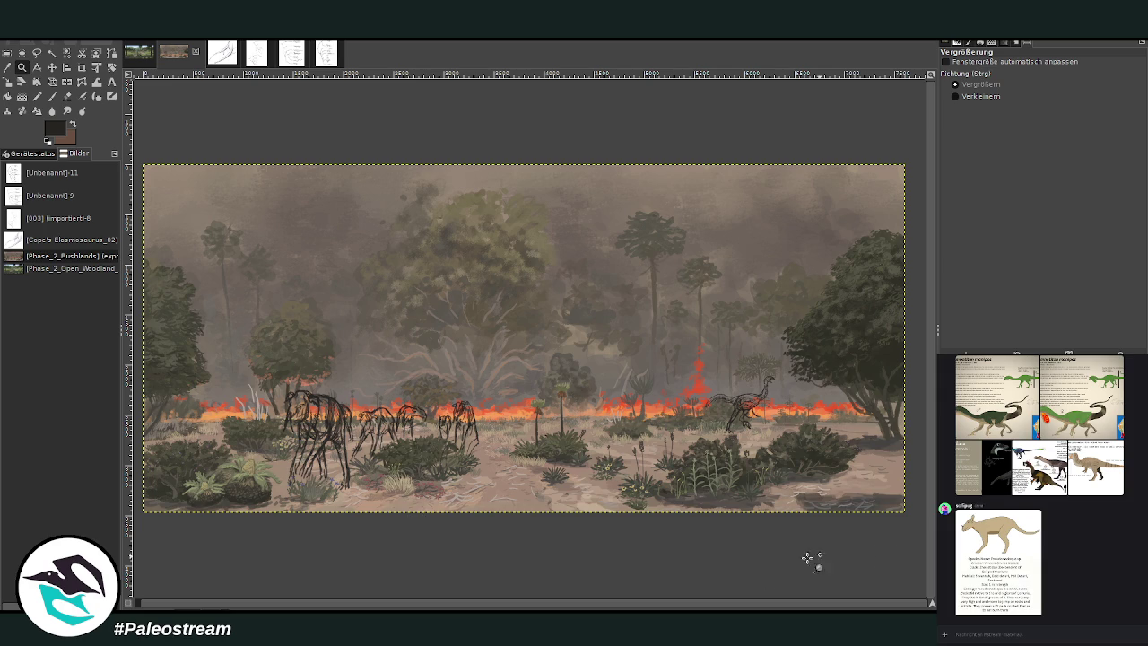
left_click_drag(663, 608, 557, 608)
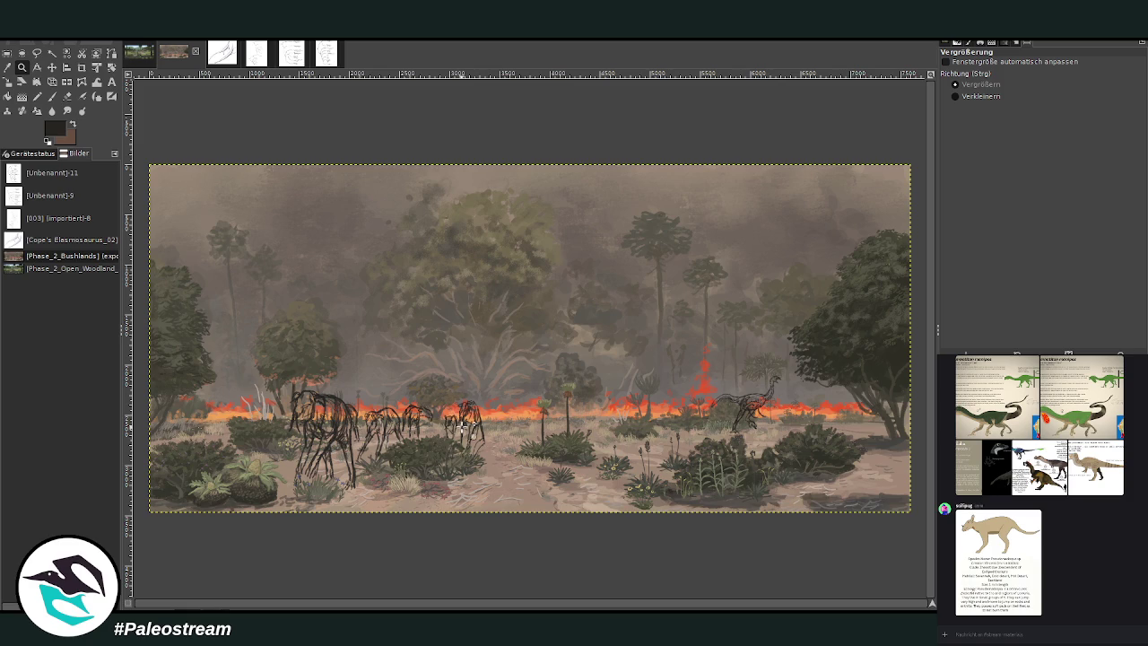
left_click_drag(384, 366, 578, 493)
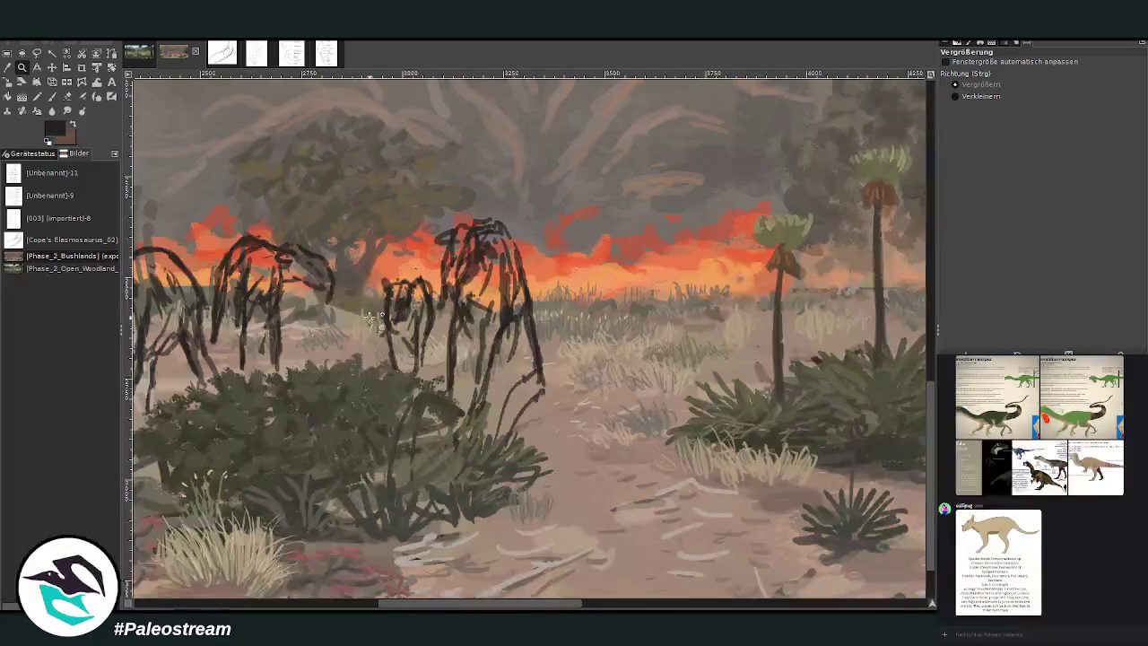